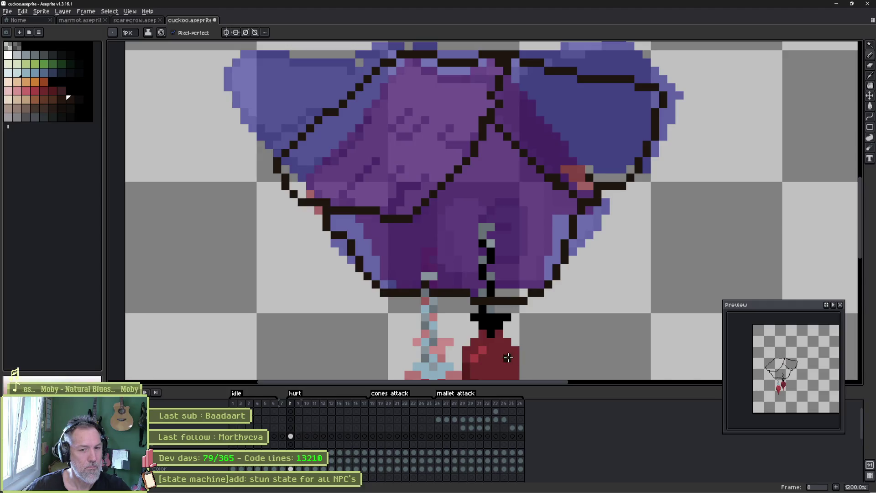
# Paint black over the blue outline area across the wing with a 7-pixel brush.
pyautogui.moveTo(324, 112)
pyautogui.mouseDown()
pyautogui.moveTo(347, 94)
pyautogui.moveTo(244, 136)
pyautogui.moveTo(296, 174)
pyautogui.mouseUp()
pyautogui.press('+')
pyautogui.press('+')
pyautogui.press('+')
pyautogui.click(301, 144)
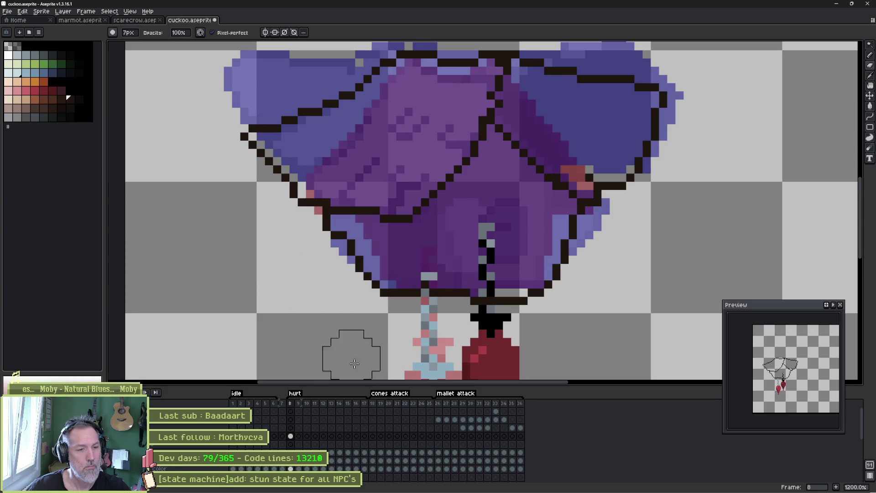
# On hurt frame 9, erase stray black pixels and redraw the body's right-edge outline at 1px.
pyautogui.moveTo(281, 405)
pyautogui.mouseDown()
pyautogui.moveTo(309, 409)
pyautogui.moveTo(299, 407)
pyautogui.mouseUp()
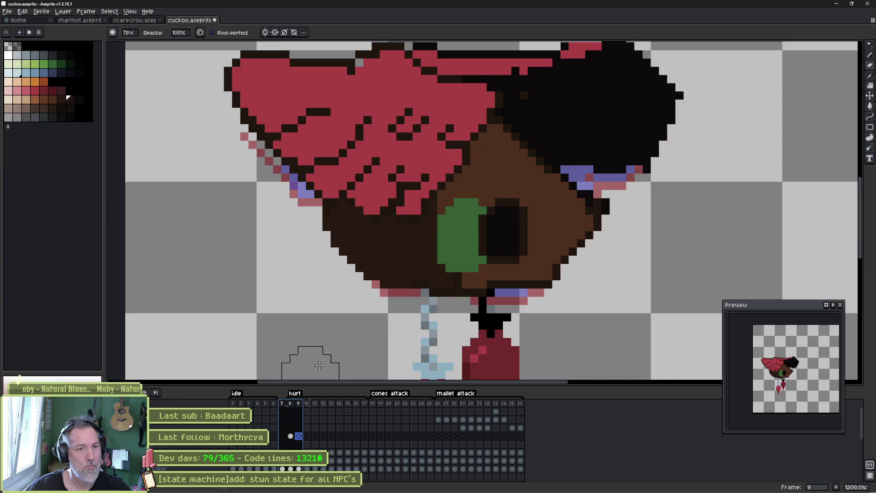
pyautogui.press('Escape')
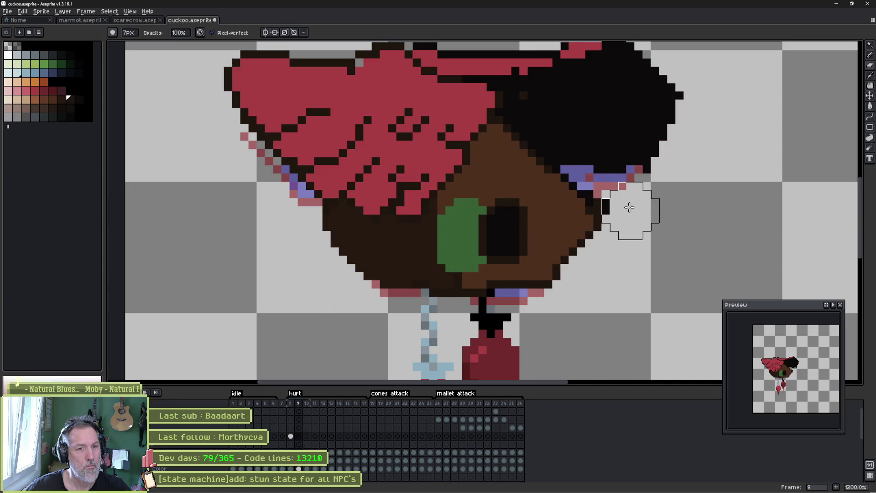
pyautogui.click(628, 207)
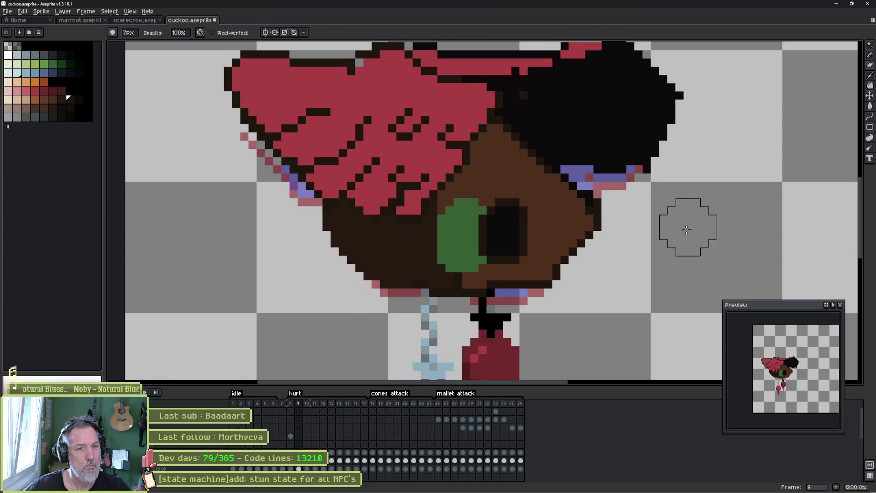
pyautogui.press('-')
pyautogui.press('-')
pyautogui.press('-')
pyautogui.moveTo(599, 203)
pyautogui.mouseDown()
pyautogui.moveTo(595, 193)
pyautogui.moveTo(598, 215)
pyautogui.mouseUp()
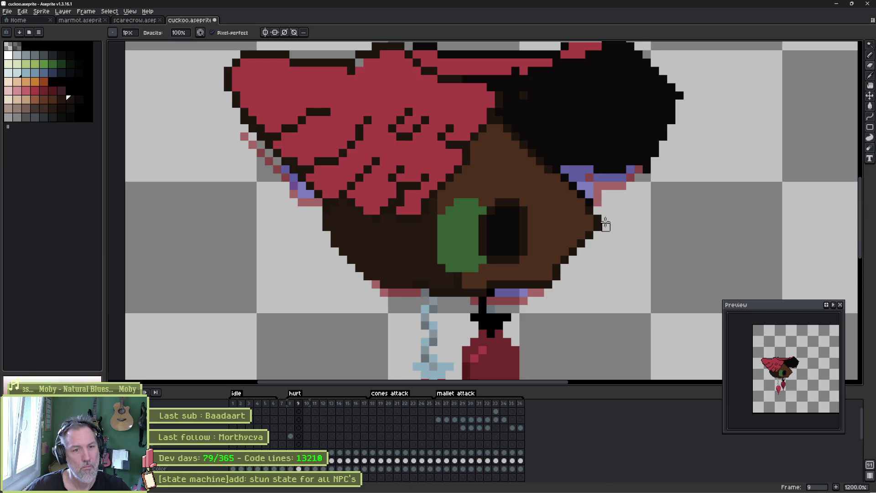
pyautogui.moveTo(599, 218); pyautogui.dragTo(597, 227)
# Sample black and paint the blue pixels under the black wing and the red edge pixel black.
pyautogui.keyDown('alt'); pyautogui.click(586, 196); pyautogui.keyUp('alt')
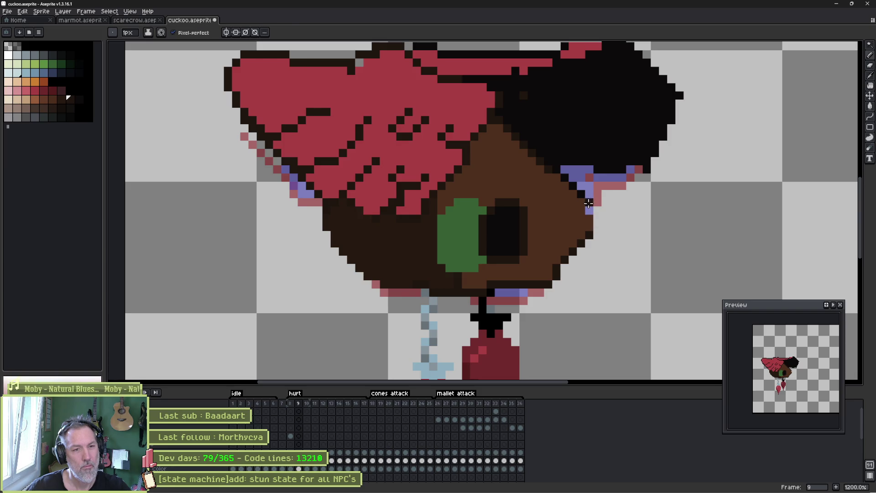
pyautogui.press('alt')
pyautogui.keyDown('alt'); pyautogui.click(592, 232); pyautogui.keyUp('alt')
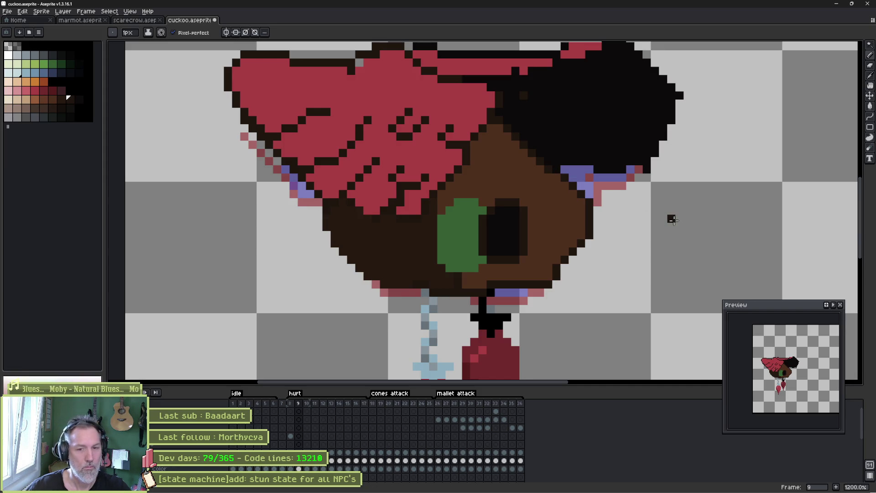
pyautogui.keyDown('alt'); pyautogui.click(565, 168); pyautogui.keyUp('alt')
pyautogui.moveTo(565, 167); pyautogui.dragTo(585, 170)
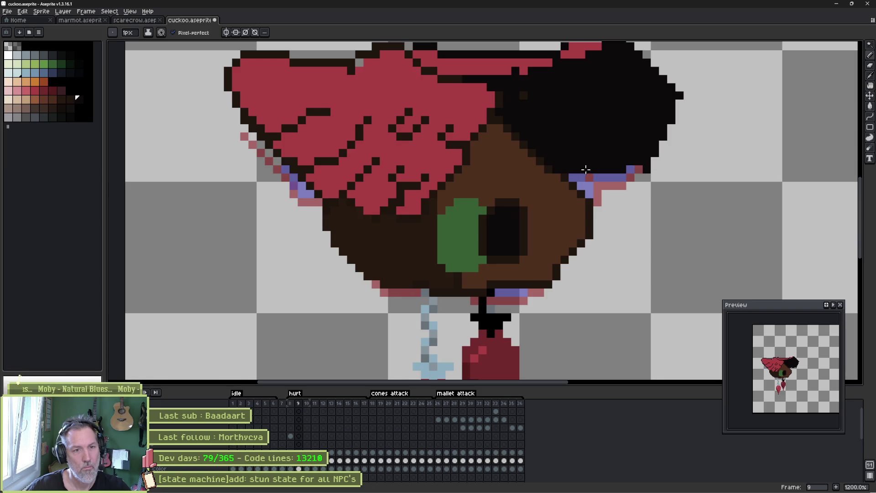
pyautogui.click(638, 169)
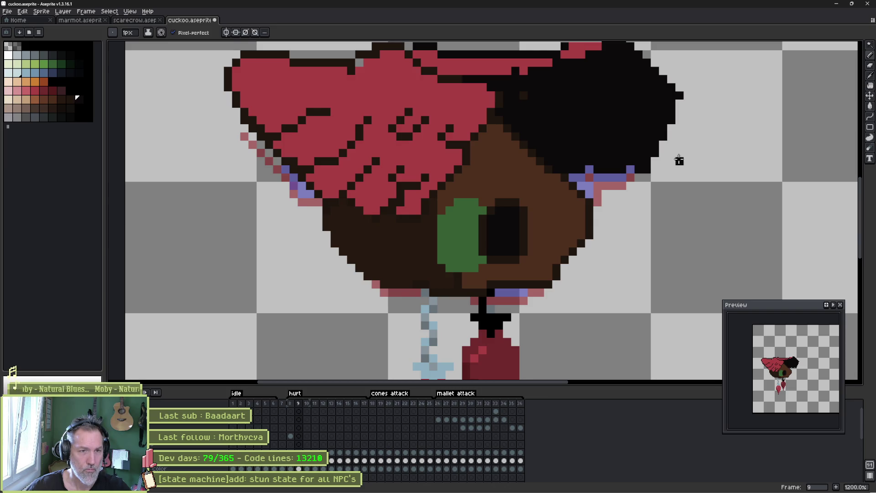
# Zoom out to 800% and sample the red from the wing.
pyautogui.scroll(-2, 664, 160)
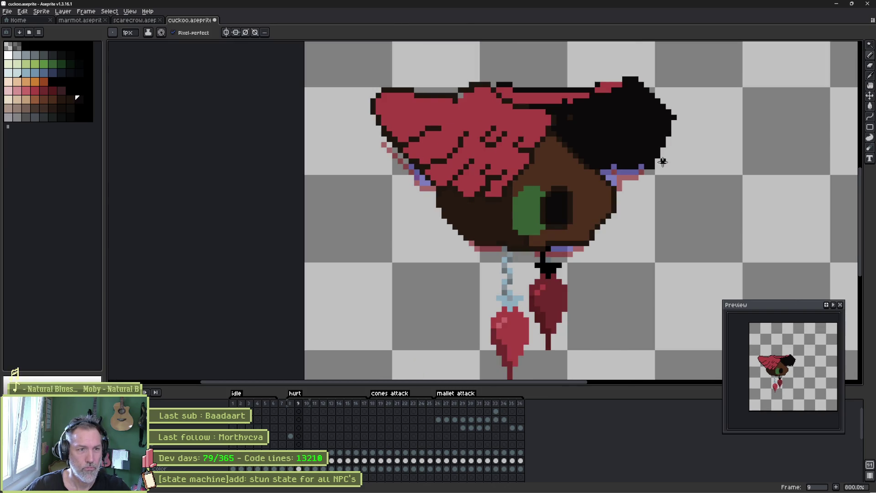
pyautogui.keyDown('ctrl'); pyautogui.click(485, 115); pyautogui.keyUp('ctrl')
pyautogui.keyDown('alt'); pyautogui.click(464, 95); pyautogui.keyUp('alt')
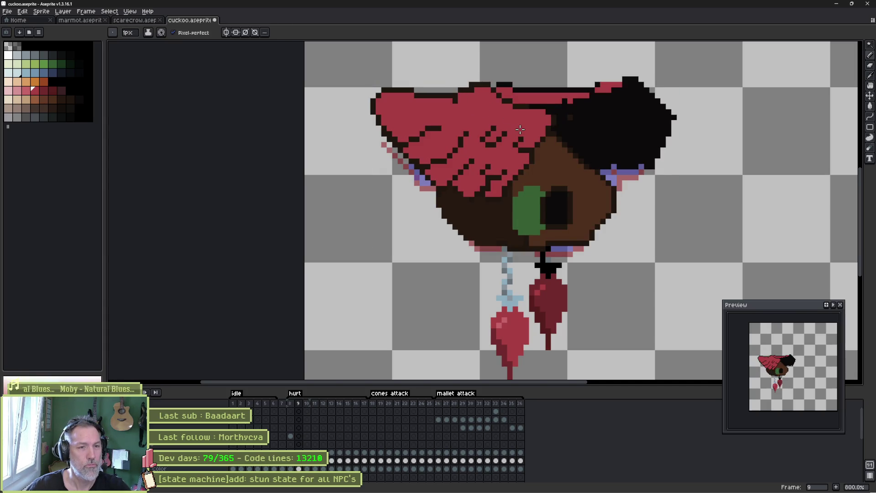
# Flip between hurt frames 8 and 9 to compare them, ending on frame 8.
pyautogui.press(',')
pyautogui.press('.')
pyautogui.press(',')
pyautogui.press('.')
pyautogui.press(',')
pyautogui.press('.')
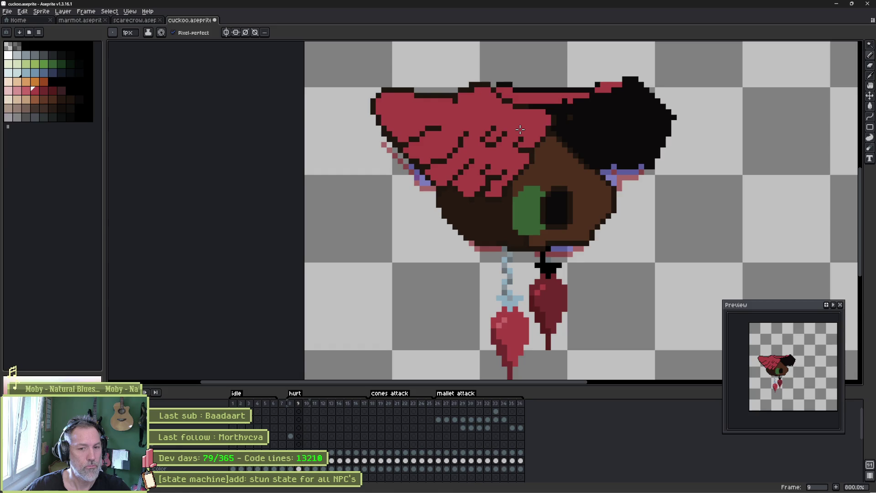
pyautogui.press(',')
pyautogui.press('.')
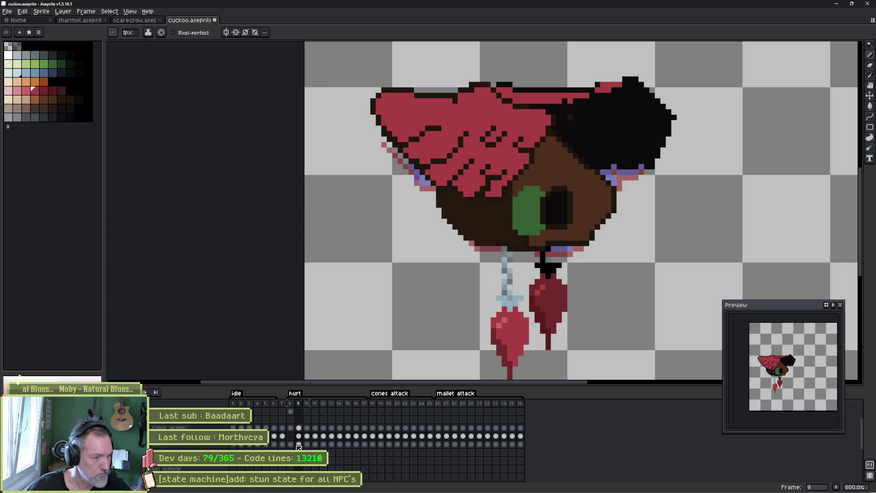
pyautogui.scroll(-3, 298, 445)
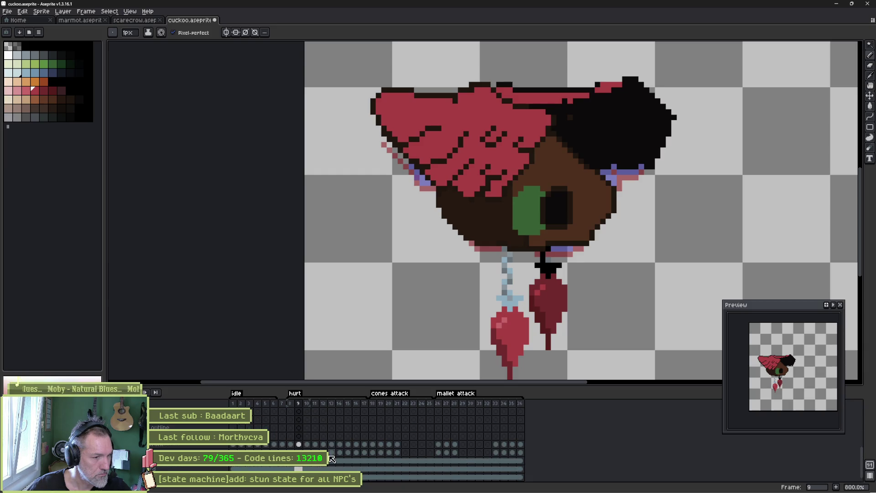
pyautogui.click(291, 444)
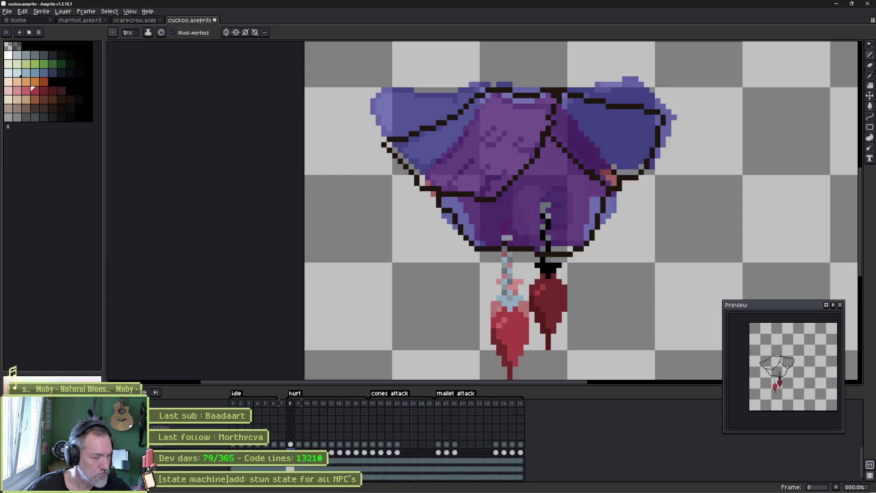
# Move the red drops up about six pixels on hurt frame 9, nudging the left drop one more.
pyautogui.click(294, 447)
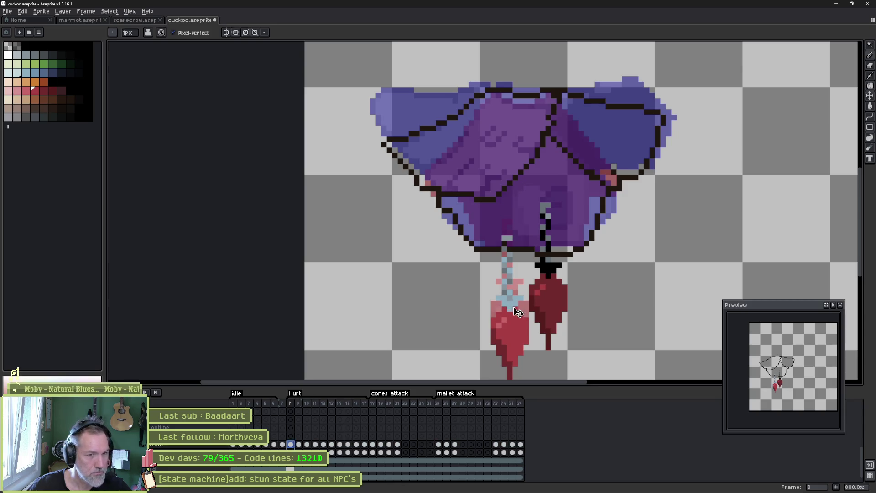
pyautogui.press('v')
pyautogui.moveTo(515, 323); pyautogui.dragTo(514, 318)
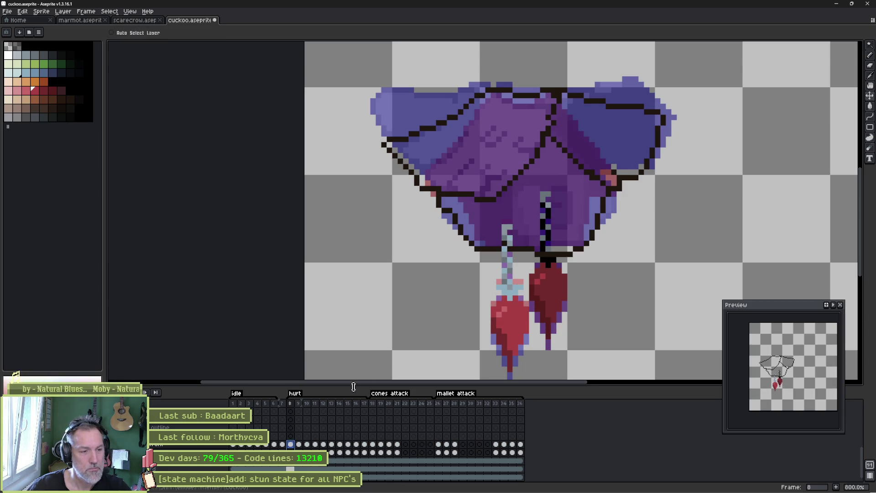
pyautogui.click(300, 444)
pyautogui.moveTo(515, 338)
pyautogui.mouseDown()
pyautogui.moveTo(505, 300)
pyautogui.moveTo(512, 290)
pyautogui.moveTo(513, 303)
pyautogui.mouseUp()
pyautogui.click(299, 445)
pyautogui.moveTo(506, 319); pyautogui.dragTo(501, 286)
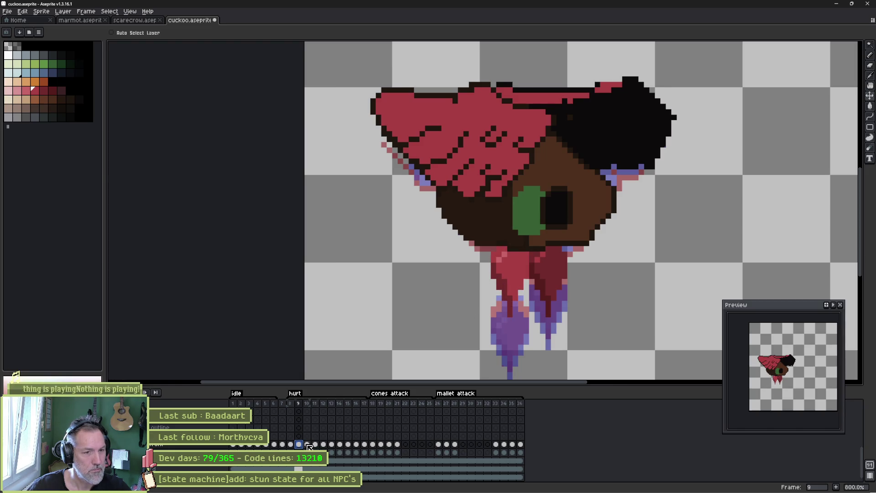
# Paste the copied leg into hurt frame 10, checking it against frame 8.
pyautogui.click(308, 445)
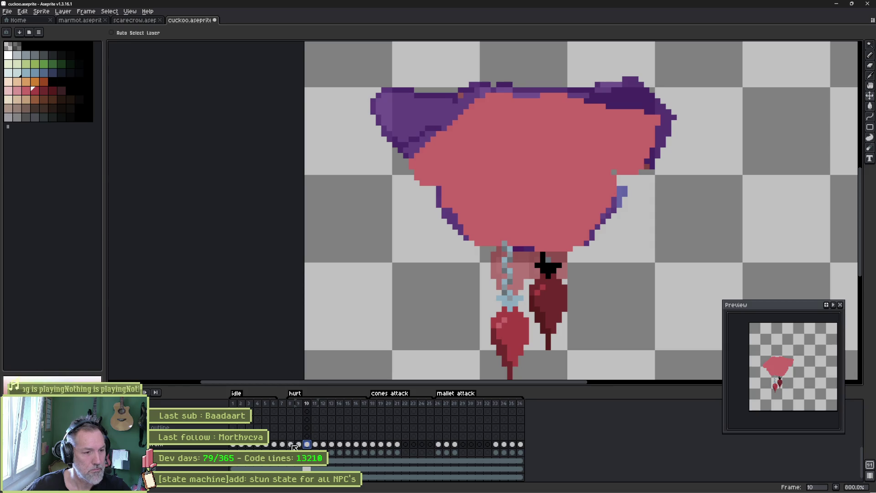
pyautogui.click(292, 445)
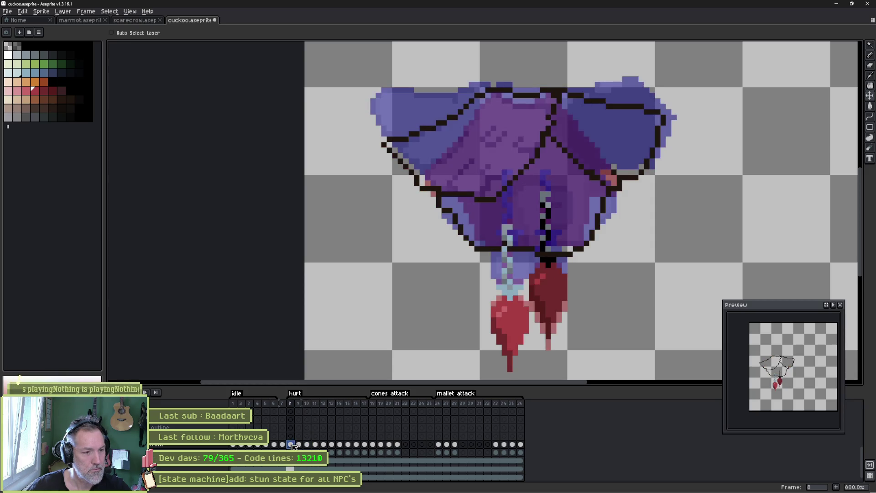
pyautogui.click(308, 444)
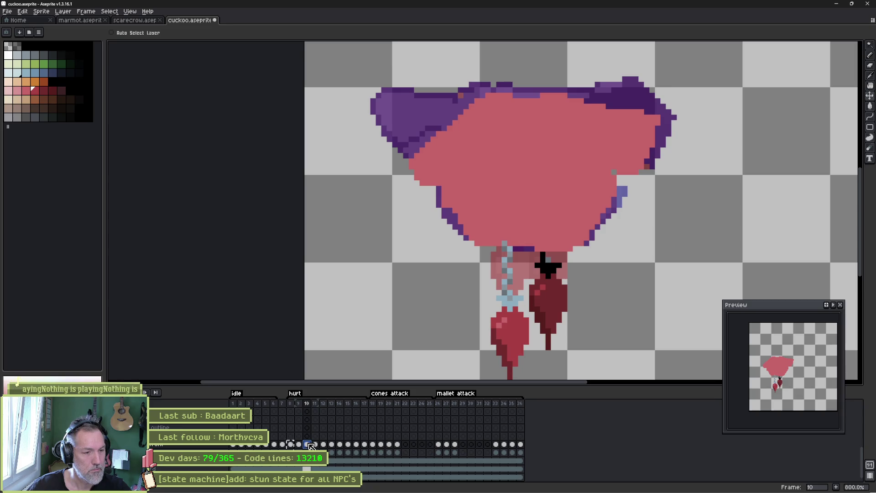
pyautogui.hotkey('ctrl', 'v')
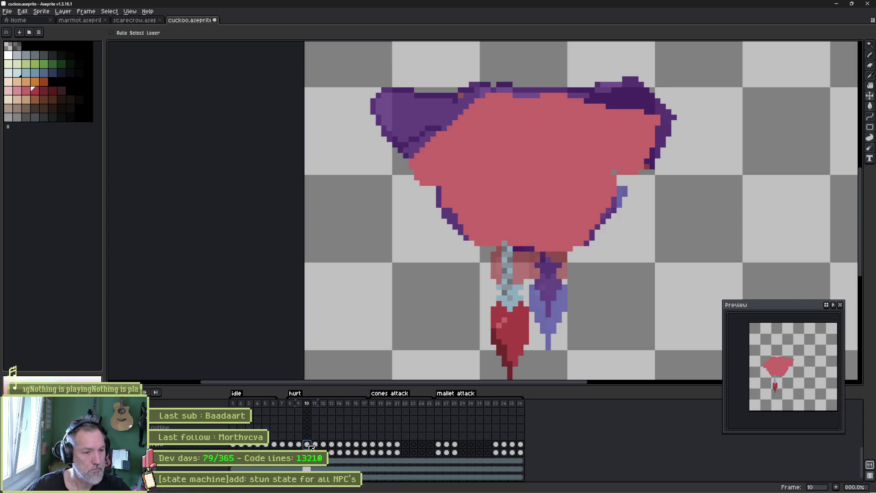
pyautogui.click(290, 444)
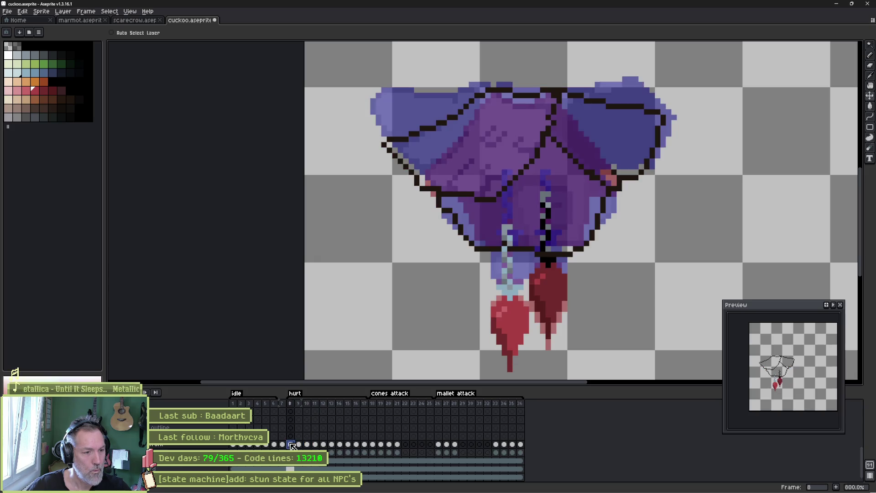
pyautogui.press('Return')
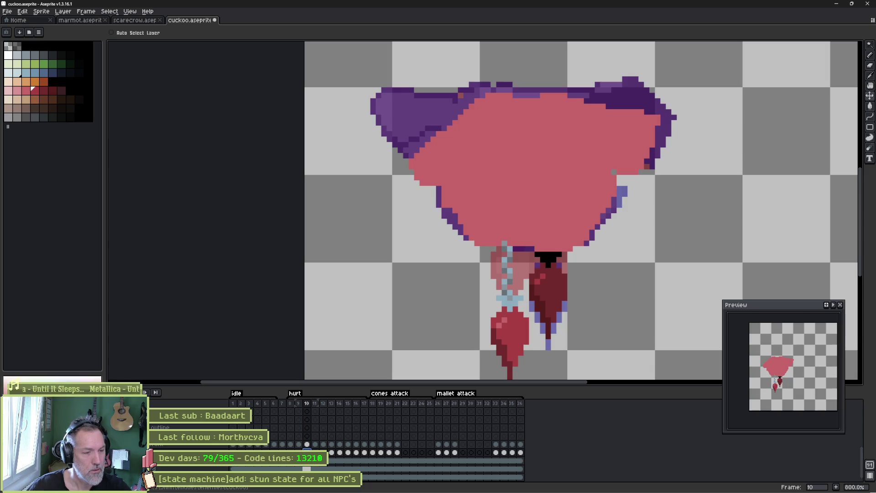
# Select hurt frames 8–11 to review them, then select frames 13 to 17.
pyautogui.moveTo(290, 403)
pyautogui.mouseDown()
pyautogui.moveTo(324, 408)
pyautogui.moveTo(289, 404)
pyautogui.moveTo(303, 405)
pyautogui.mouseUp()
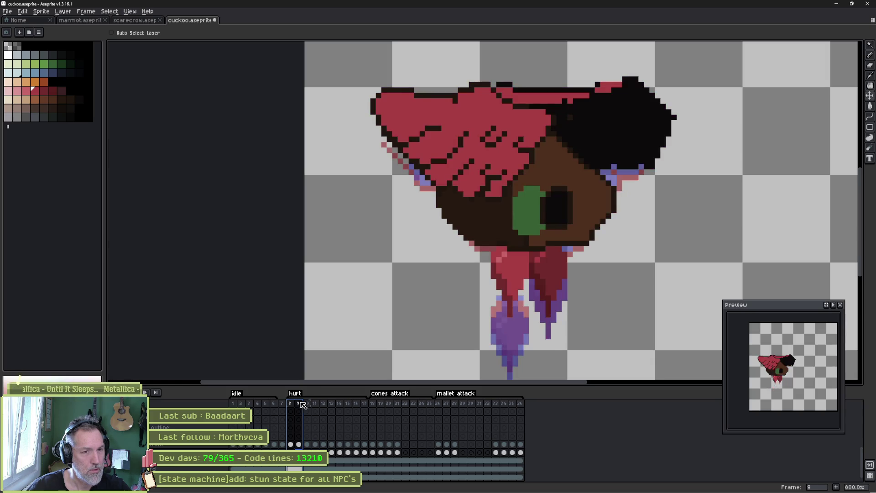
pyautogui.moveTo(303, 404); pyautogui.dragTo(307, 404)
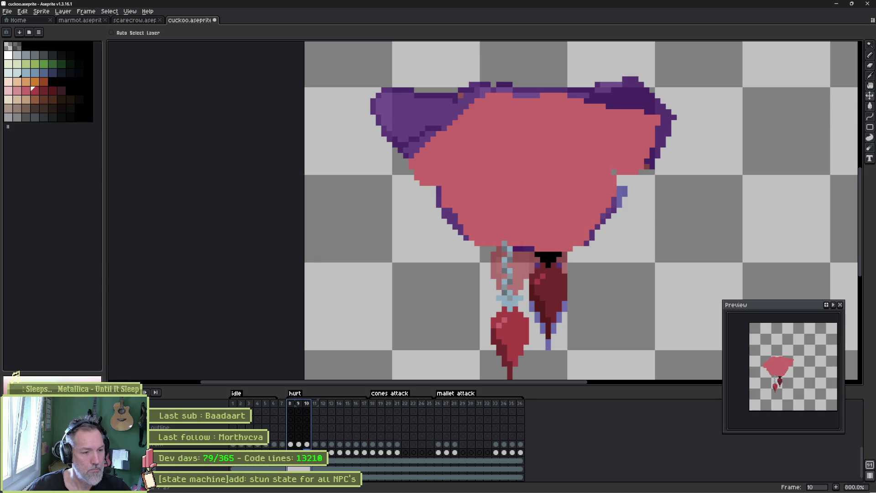
pyautogui.click(318, 404)
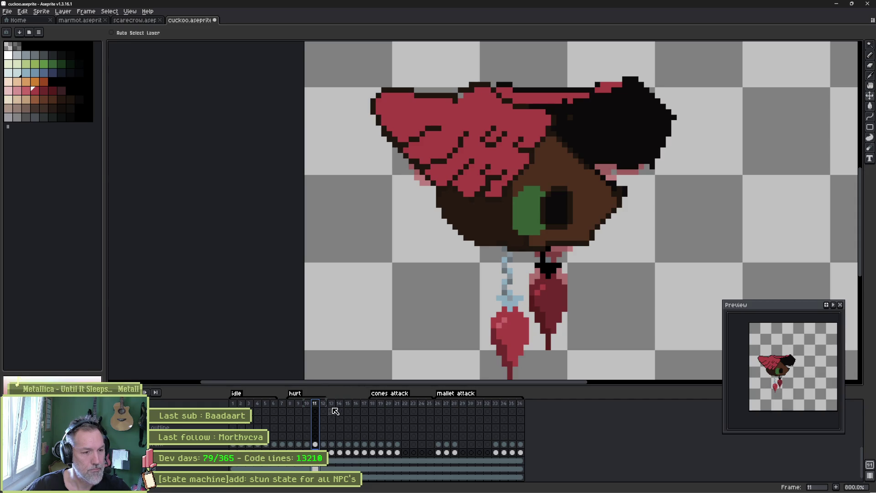
pyautogui.moveTo(332, 405); pyautogui.dragTo(365, 406)
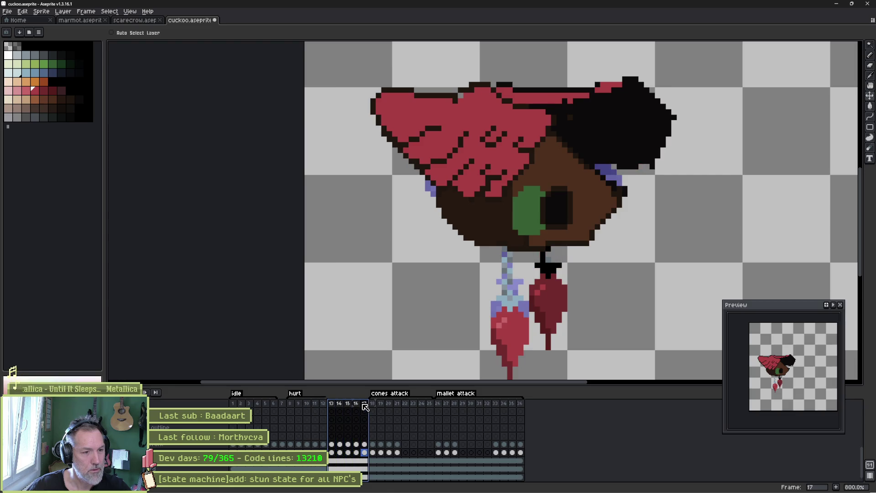
# Delete frames 13–17, save the sprite, and review hurt frames 8 to 10.
pyautogui.hotkey('alt', 'Delete')
pyautogui.hotkey('ctrl', 's')
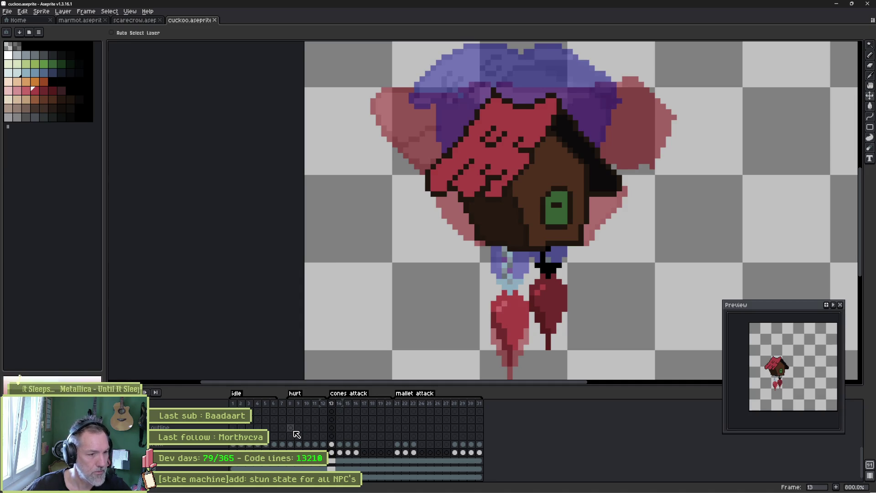
pyautogui.click(291, 402)
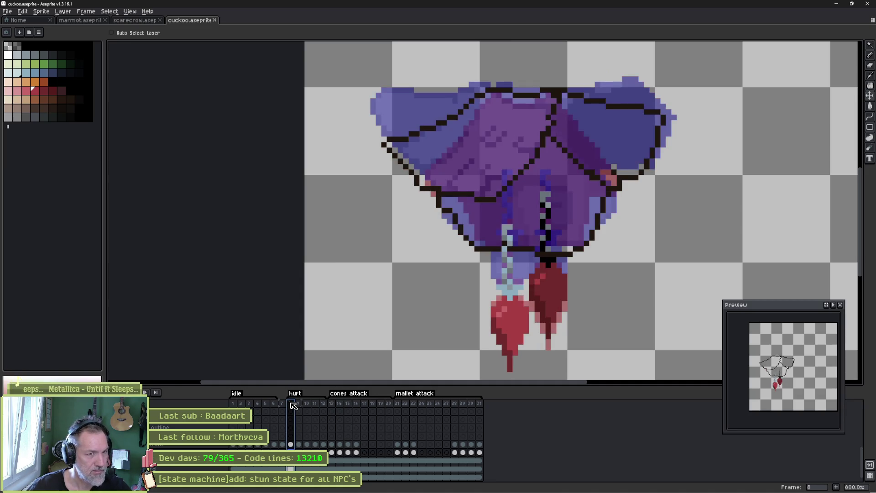
pyautogui.click(299, 403)
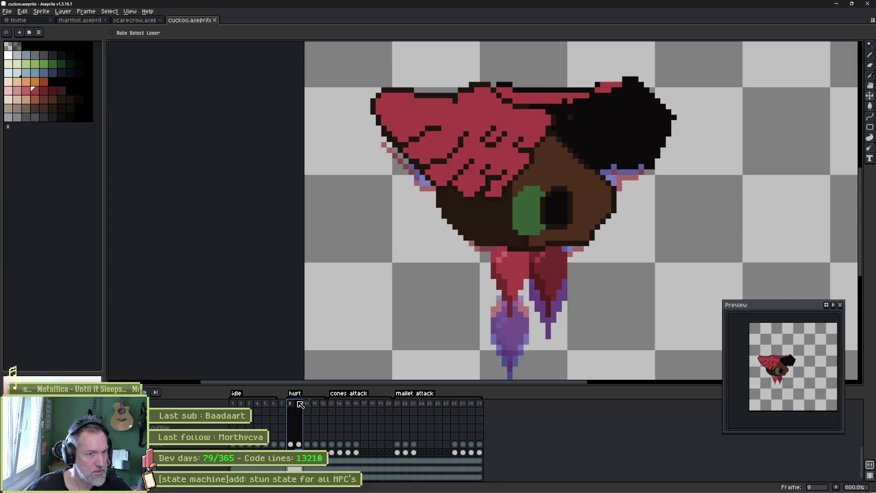
pyautogui.moveTo(300, 404)
pyautogui.mouseDown()
pyautogui.moveTo(290, 402)
pyautogui.moveTo(302, 403)
pyautogui.mouseUp()
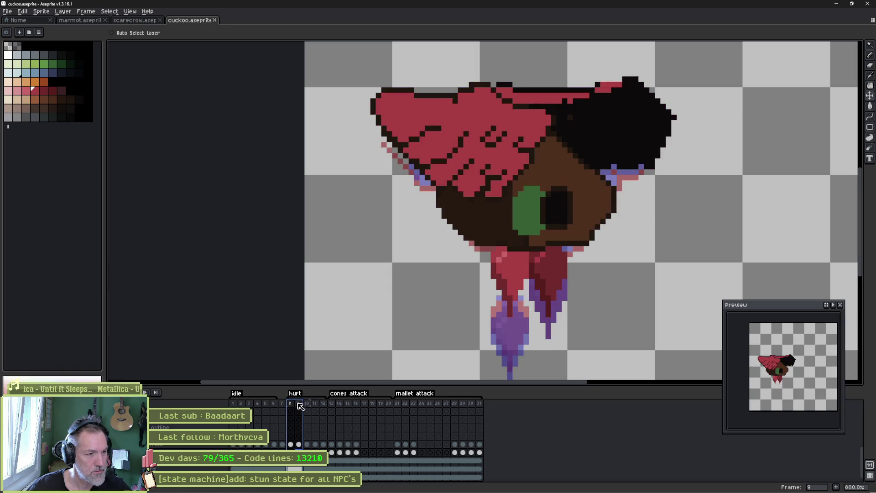
pyautogui.scroll(3, 299, 446)
# Paste the pale-blue cuckoo body into another layer's frame 9, then undo the accidental paste.
pyautogui.scroll(2, 299, 425)
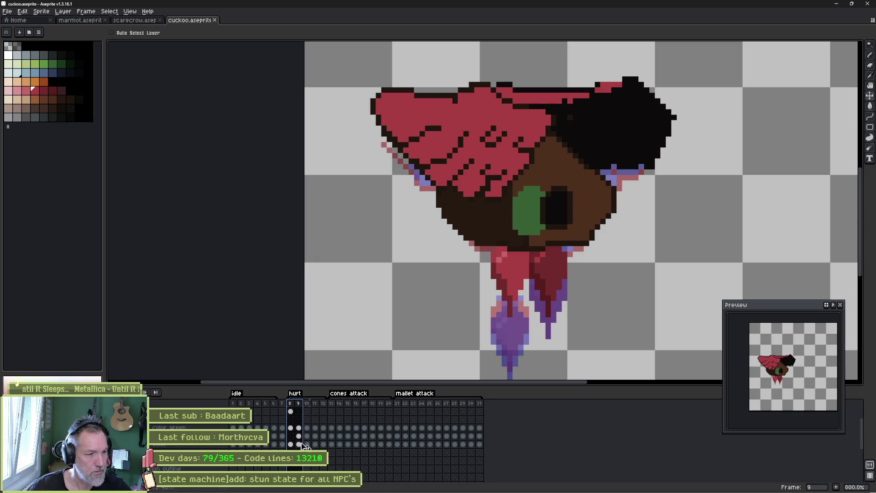
pyautogui.click(299, 436)
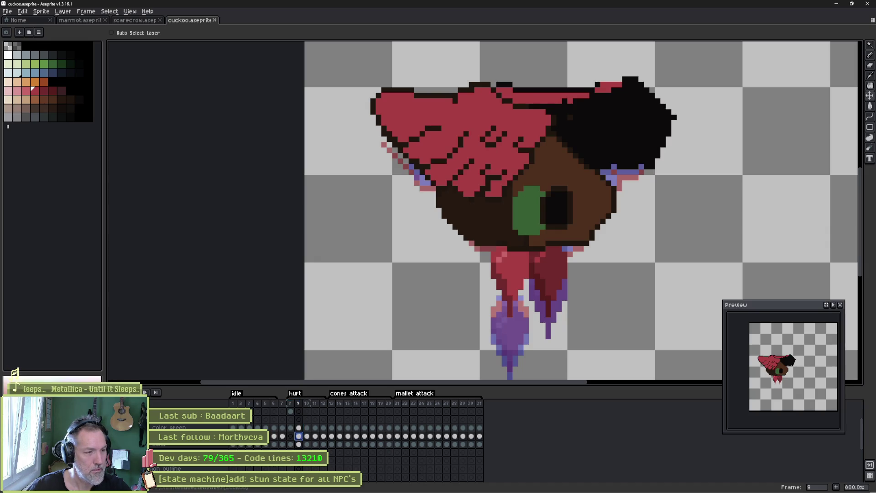
pyautogui.hotkey('ctrl', 'v')
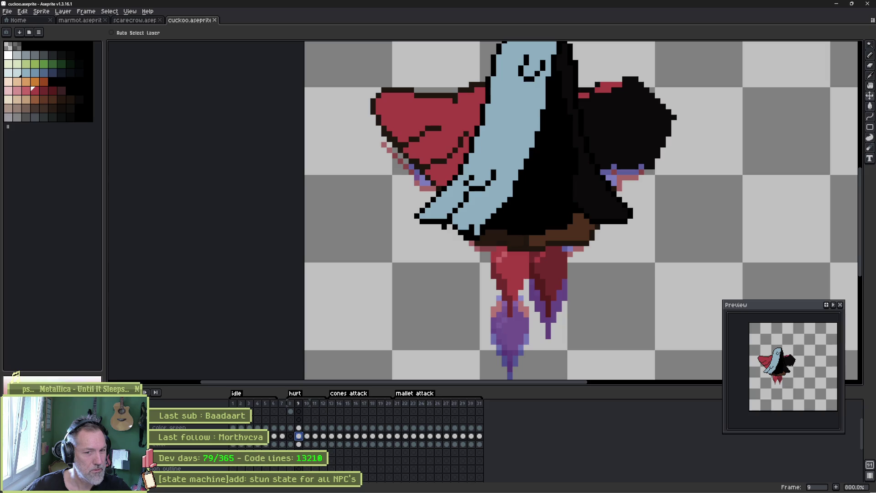
pyautogui.hotkey('ctrl', 'z')
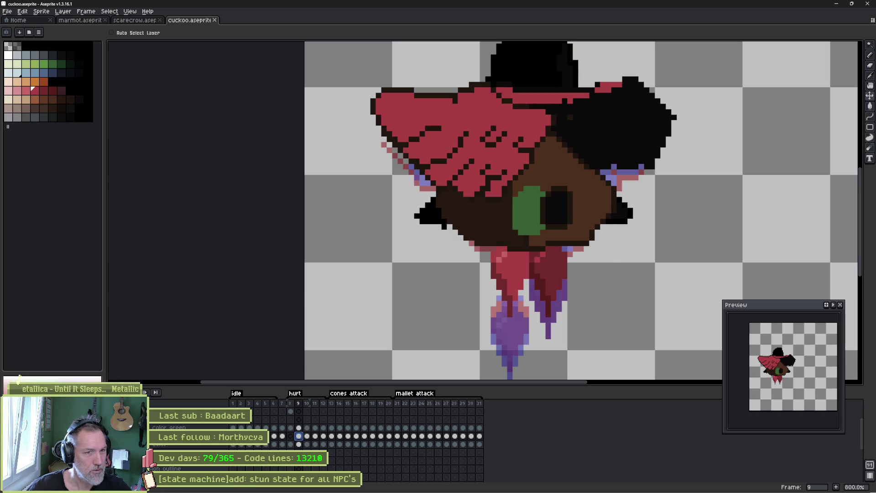
# Delete the unneeded layer, the color green layer, and one more leftover layer.
pyautogui.click(178, 447)
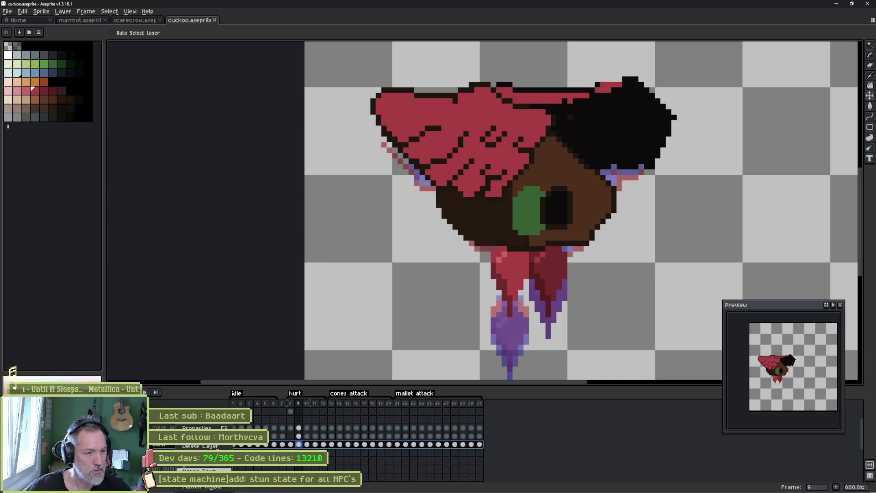
pyautogui.press('Delete')
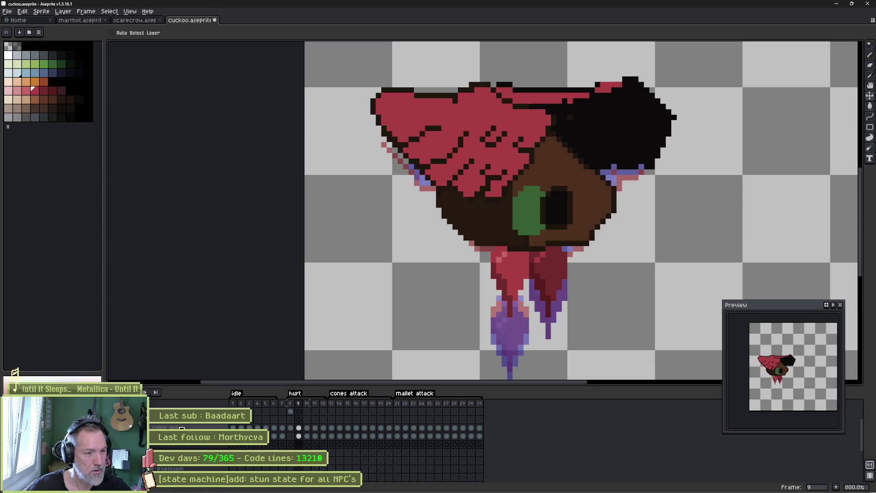
pyautogui.rightClick(180, 426)
pyautogui.click(201, 446)
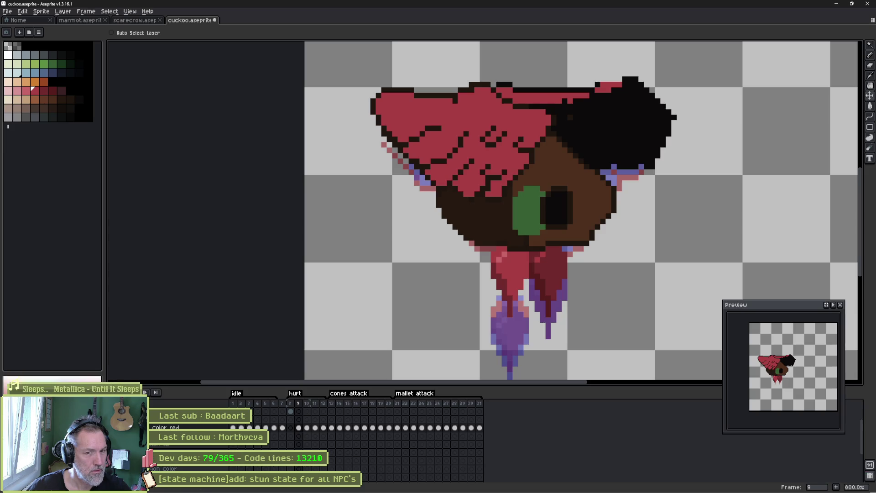
pyautogui.scroll(3, 488, 450)
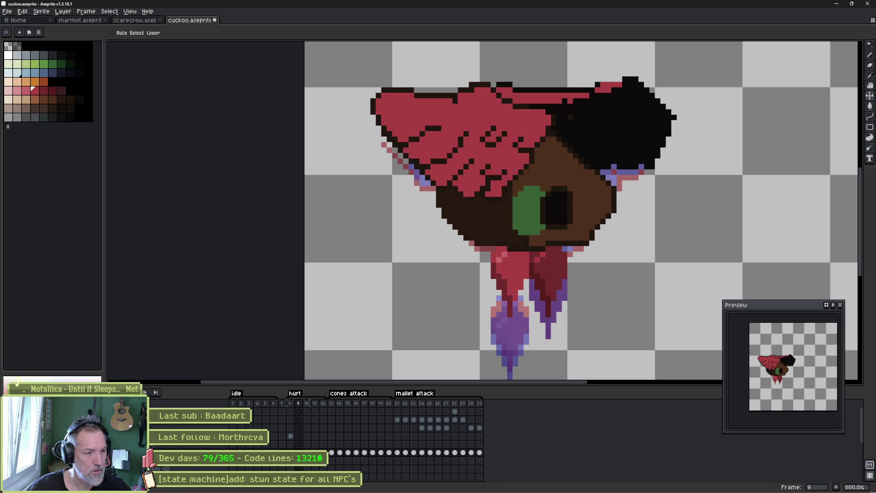
pyautogui.rightClick(196, 445)
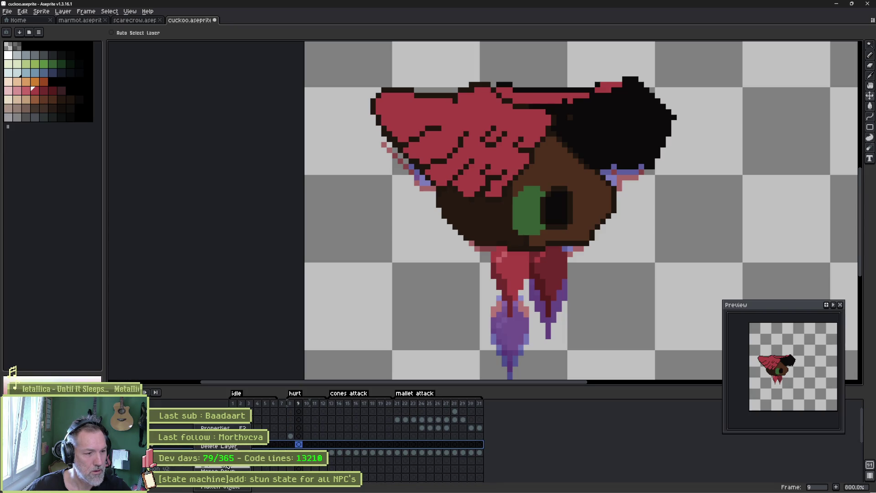
pyautogui.click(219, 445)
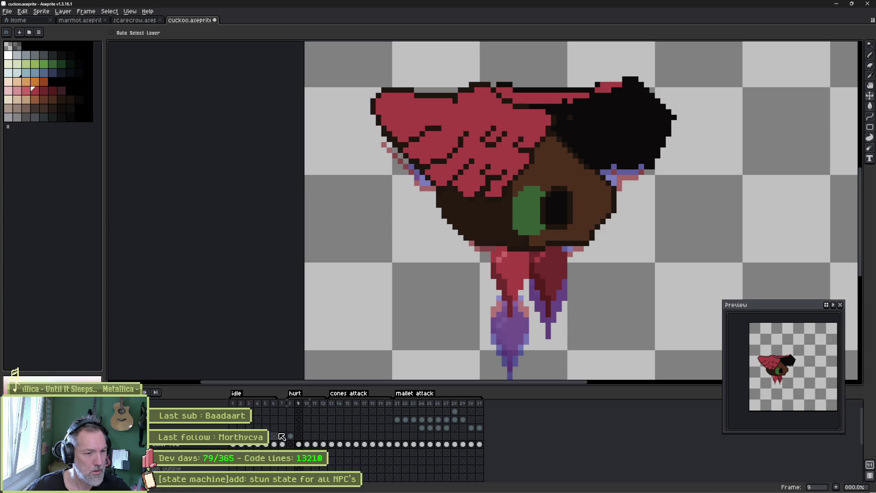
# Pick another layer's frame 9 cel and check its layer options without changing anything.
pyautogui.scroll(-3, 292, 440)
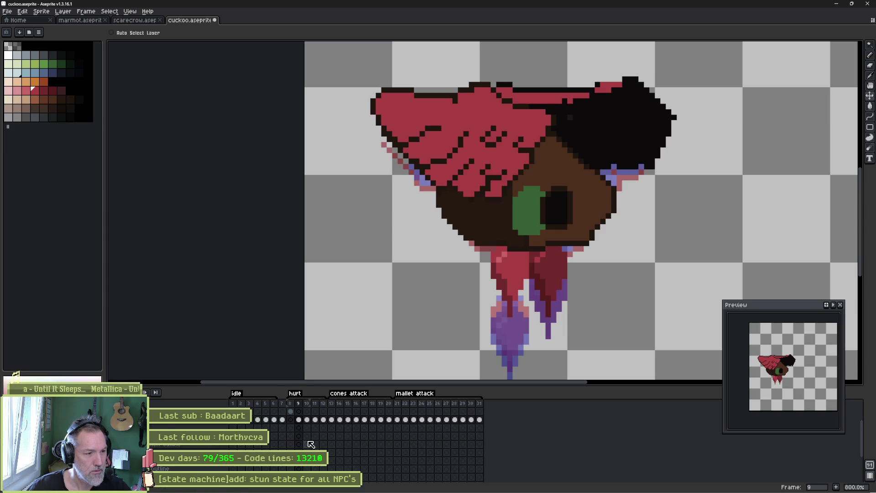
pyautogui.scroll(5, 310, 443)
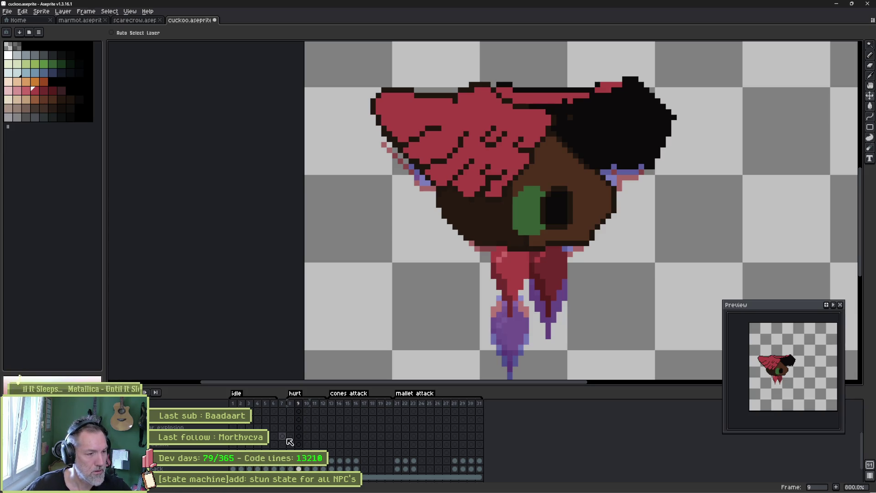
pyautogui.scroll(-5, 290, 438)
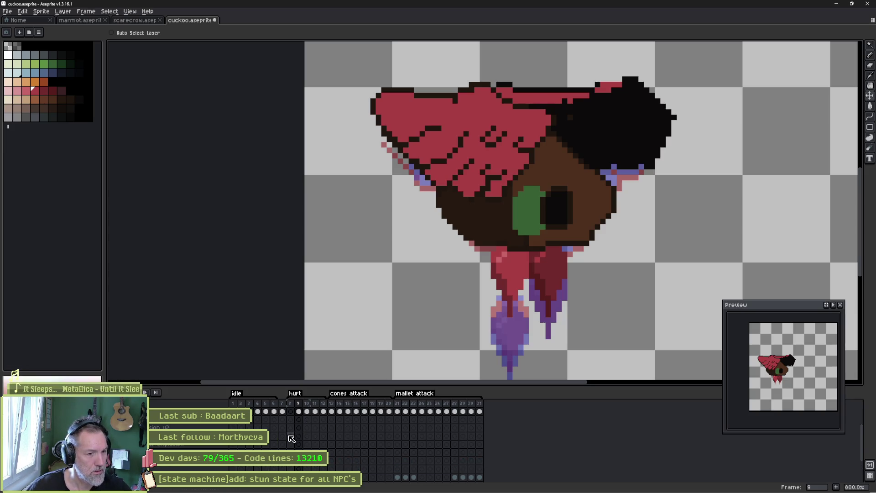
pyautogui.click(203, 422)
pyautogui.scroll(4, 320, 438)
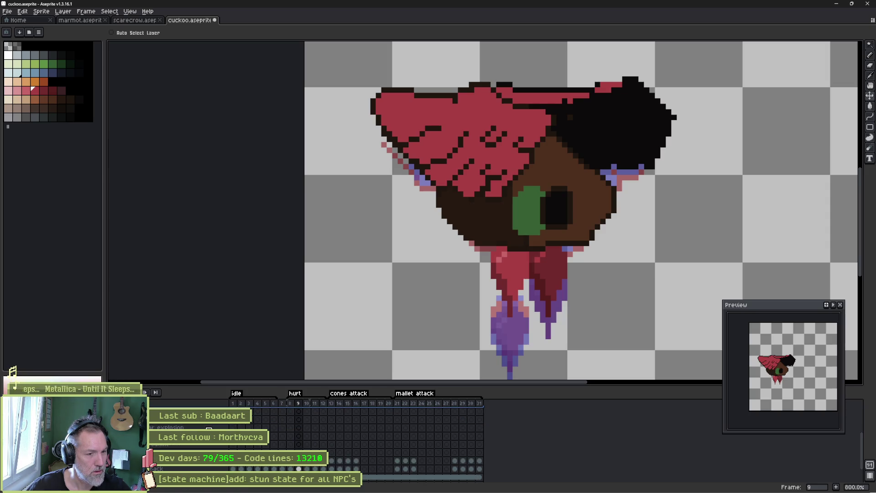
pyautogui.scroll(-4, 183, 424)
pyautogui.scroll(1, 183, 424)
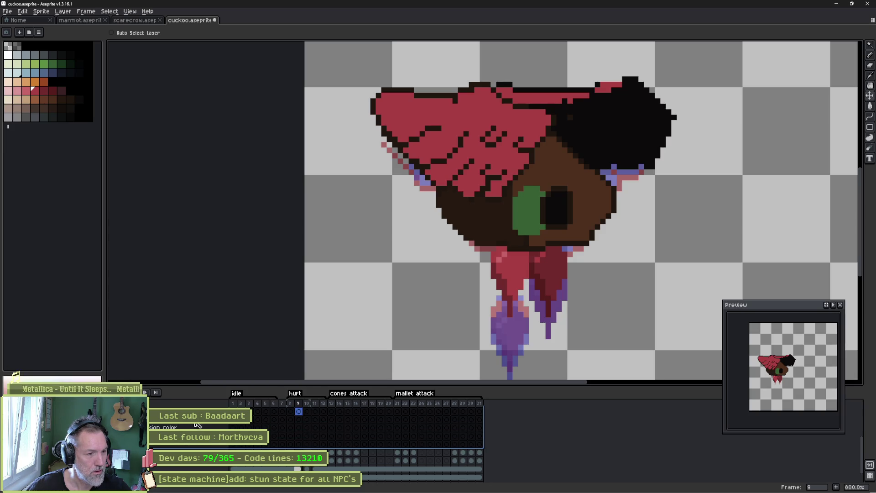
pyautogui.rightClick(191, 425)
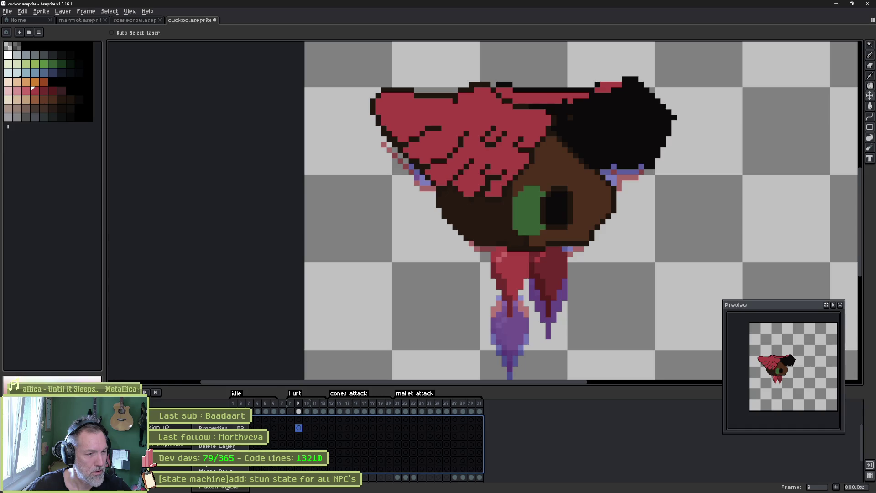
pyautogui.press('Escape')
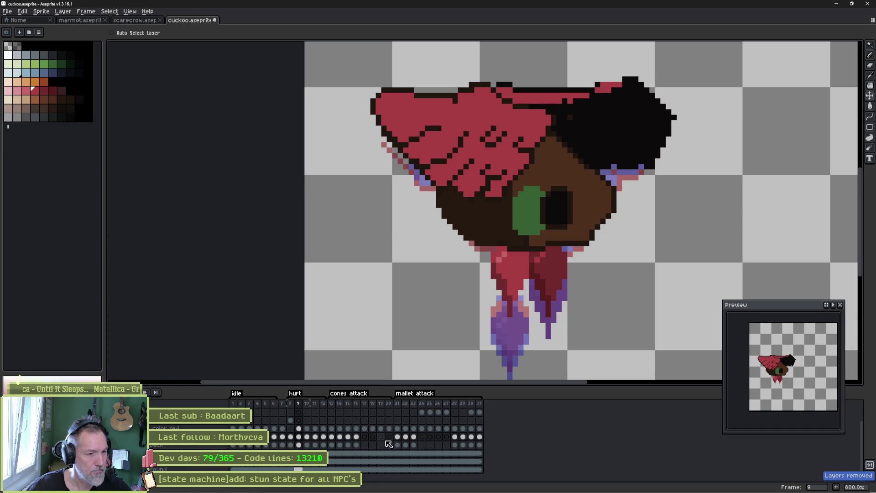
# Return to hurt frame 8, save the cuckoo sprite, and switch to Godot Engine.
pyautogui.moveTo(247, 404)
pyautogui.mouseDown()
pyautogui.moveTo(484, 407)
pyautogui.moveTo(363, 406)
pyautogui.mouseUp()
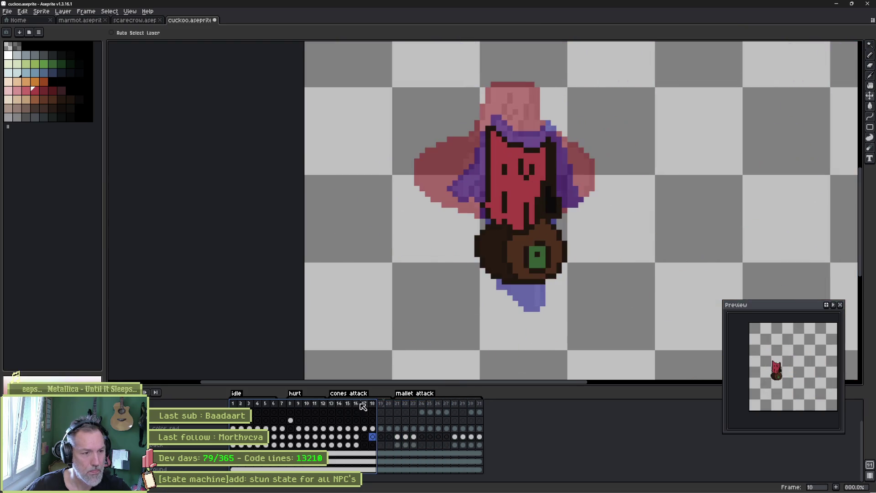
pyautogui.click(293, 406)
pyautogui.hotkey('ctrl', 's')
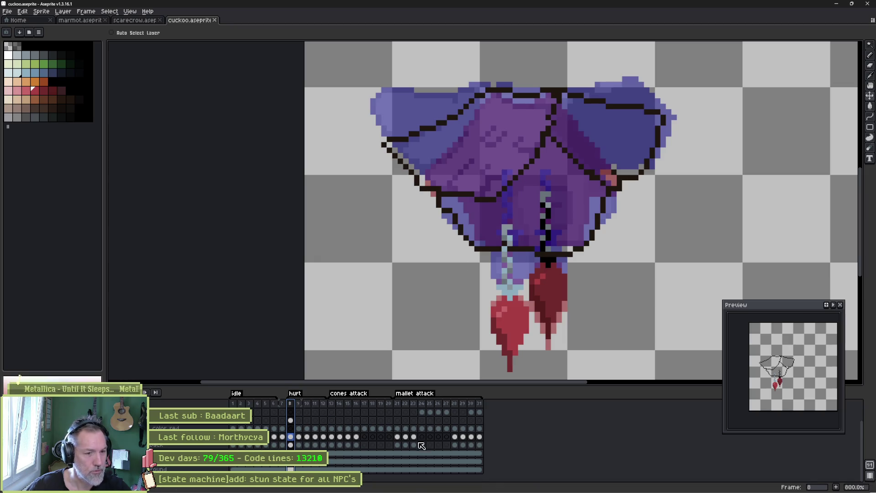
pyautogui.click(551, 485)
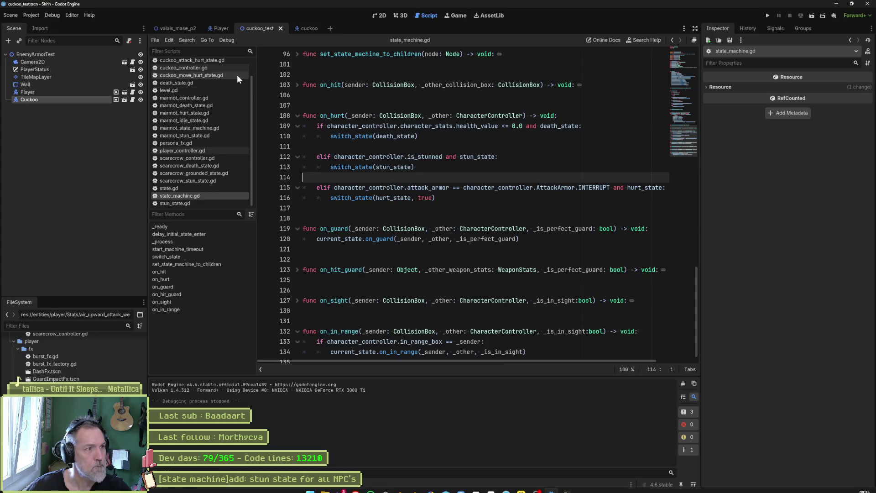
# Reimport the changed Aseprite file in the cuckoo scene, stop the test run, and return to Aseprite.
pyautogui.click(305, 28)
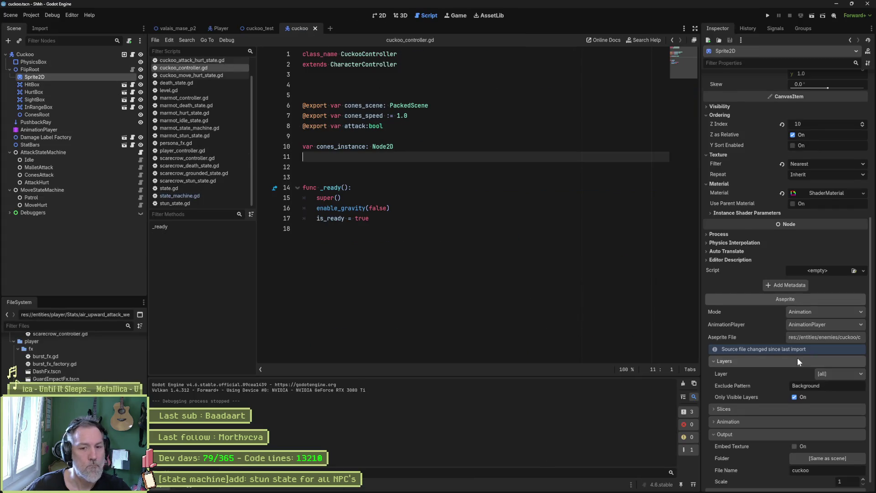
pyautogui.scroll(-1, 797, 358)
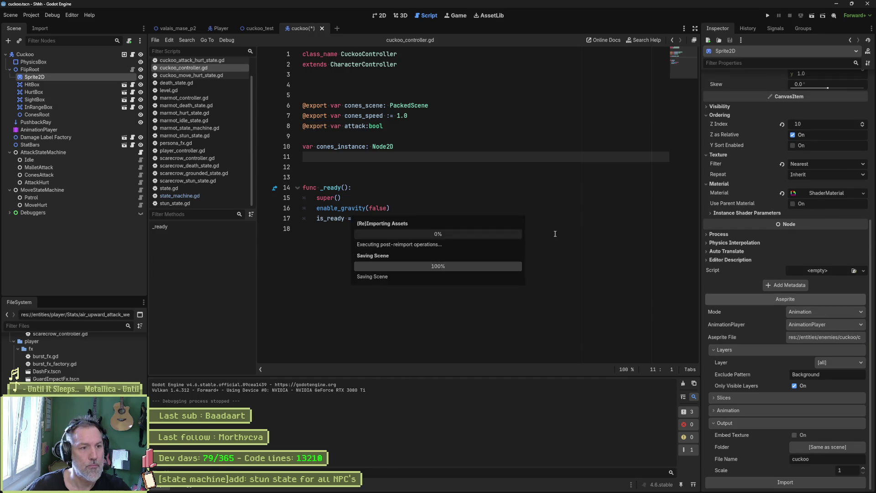
pyautogui.click(260, 29)
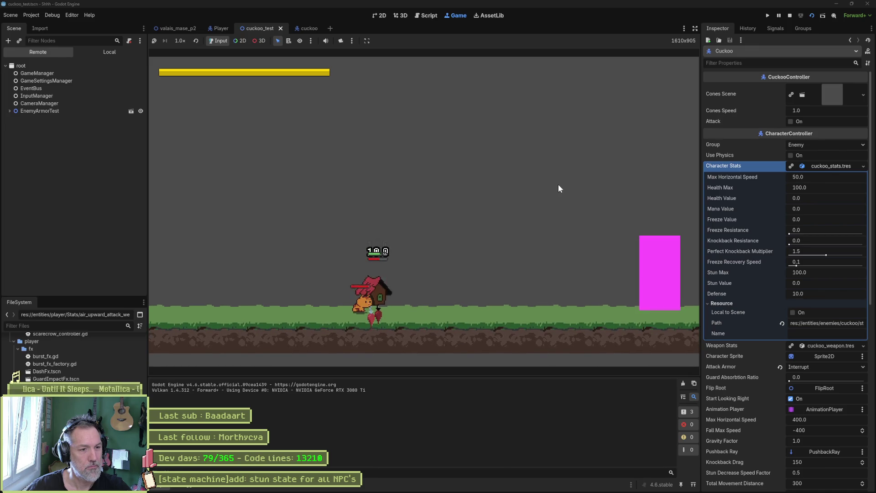
pyautogui.press('F8')
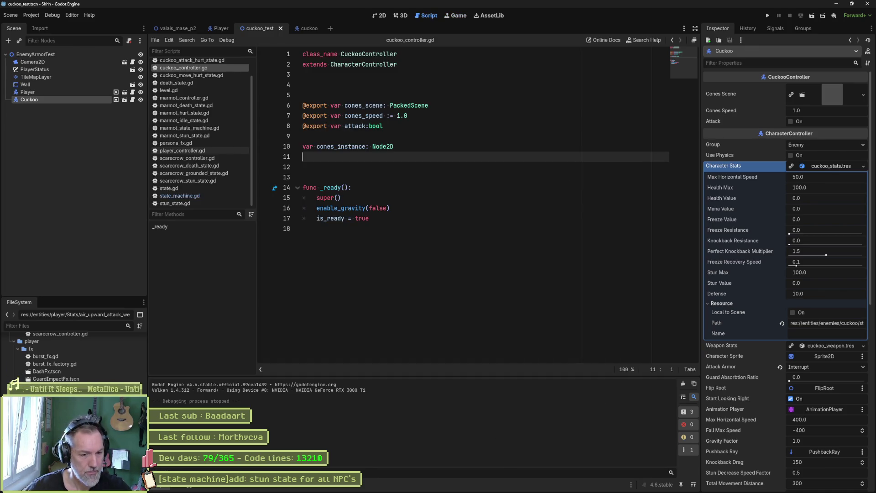
pyautogui.moveTo(440, 491)
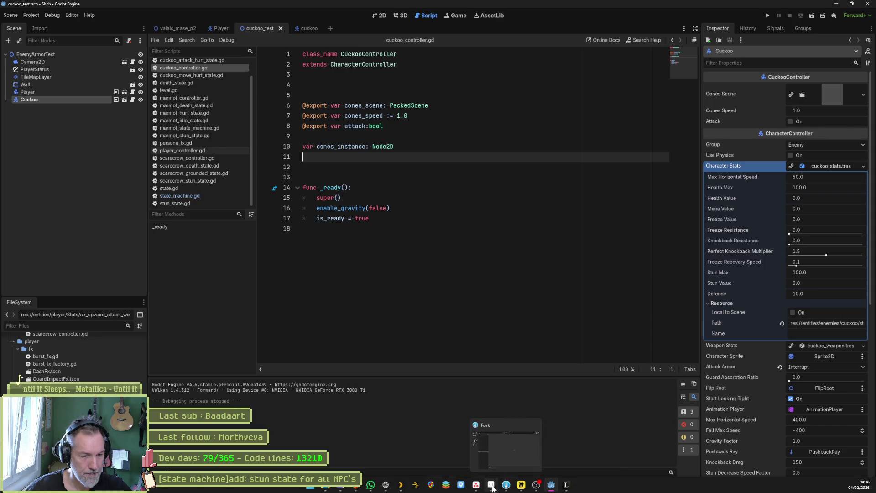
pyautogui.click(506, 485)
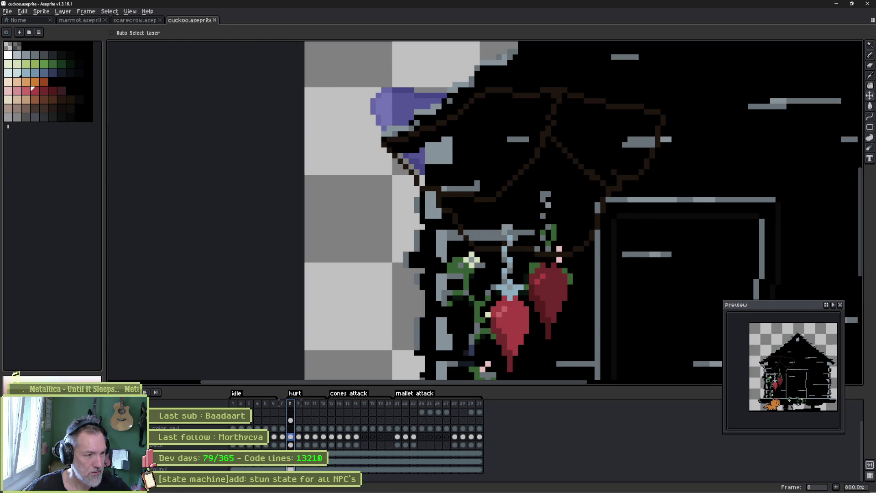
# Delete the house background layer and the pink texture layer.
pyautogui.click(187, 466)
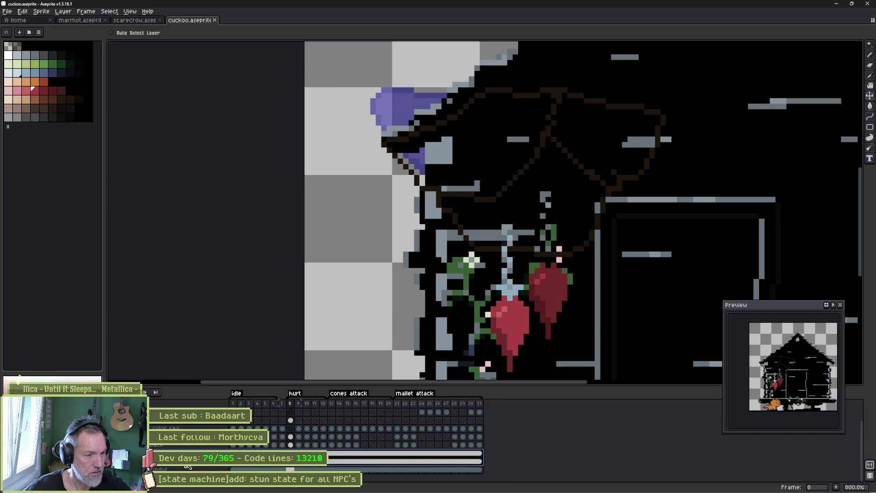
pyautogui.press('Delete')
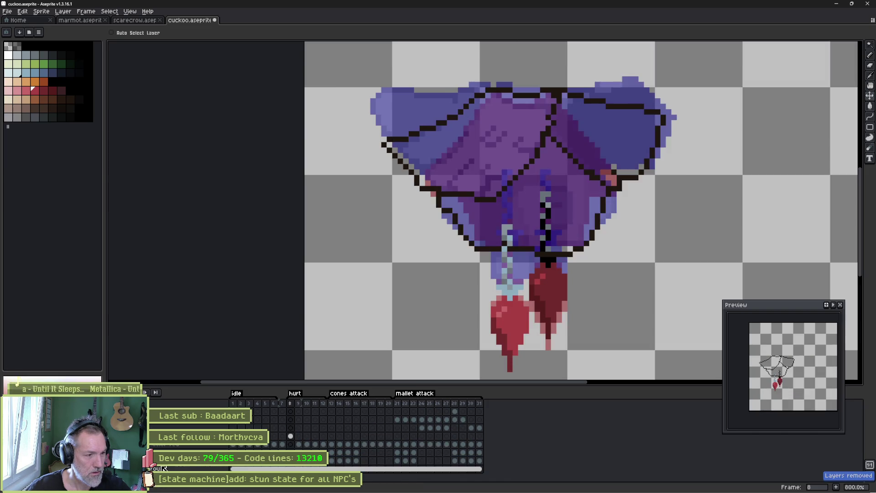
pyautogui.hotkey('ctrl', 'z')
pyautogui.hotkey('ctrl', 'y')
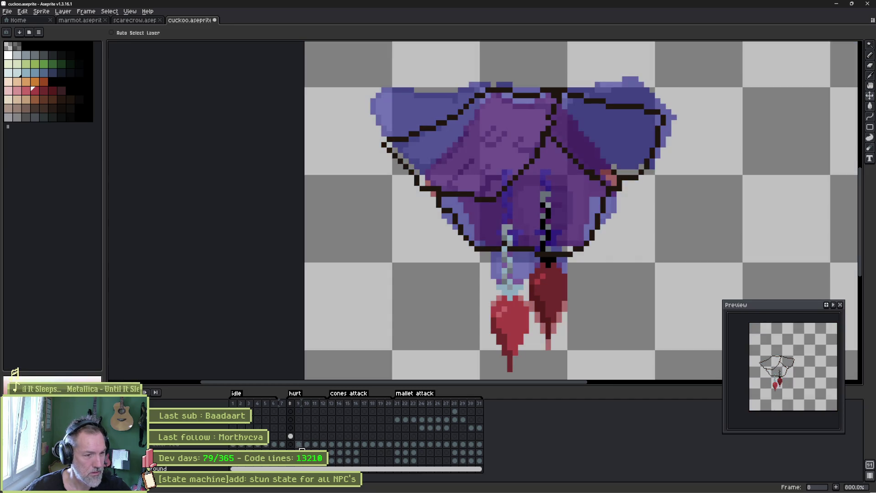
pyautogui.click(454, 412)
pyautogui.rightClick(201, 443)
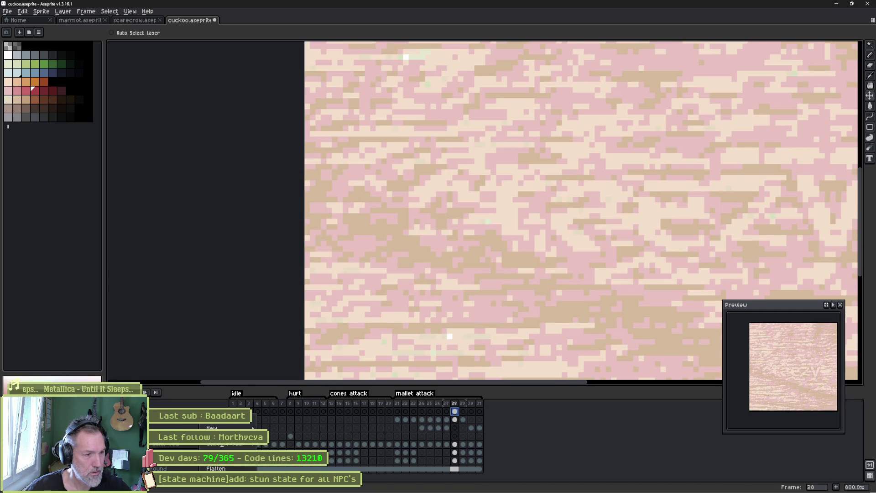
pyautogui.click(219, 452)
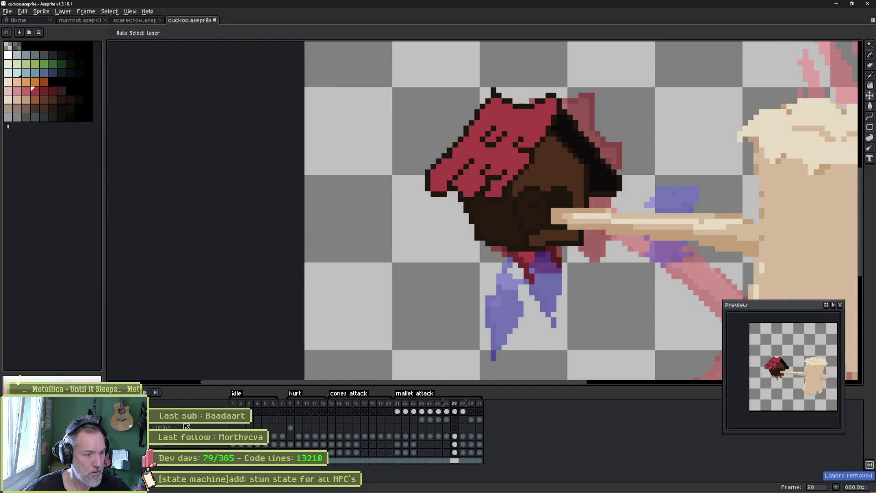
pyautogui.click(422, 404)
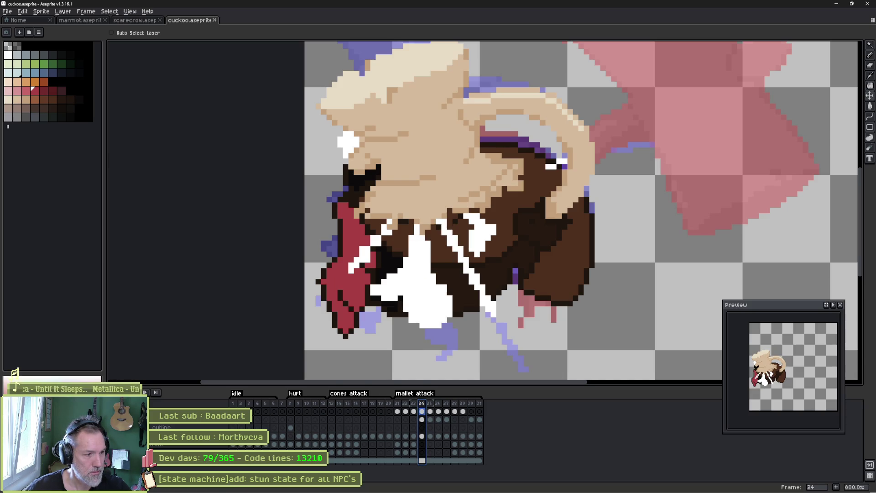
# Set the fx layer's opacity to 75%.
pyautogui.doubleClick(197, 420)
pyautogui.click(834, 81)
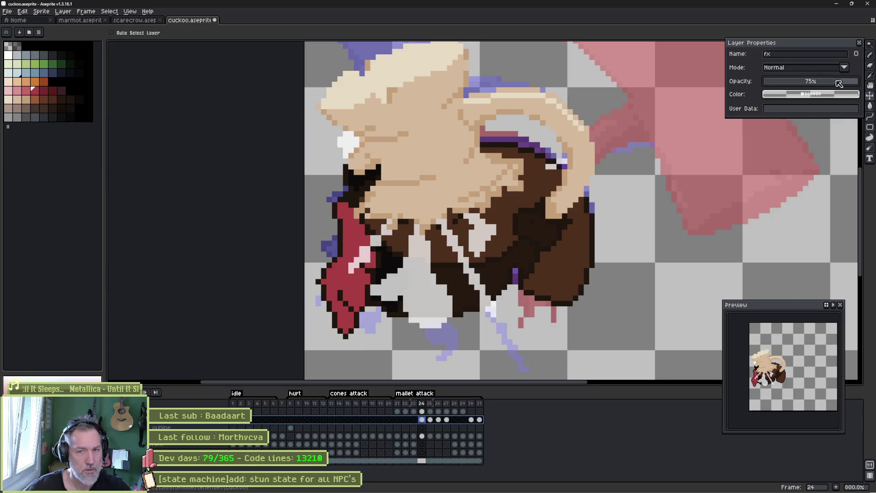
pyautogui.click(859, 42)
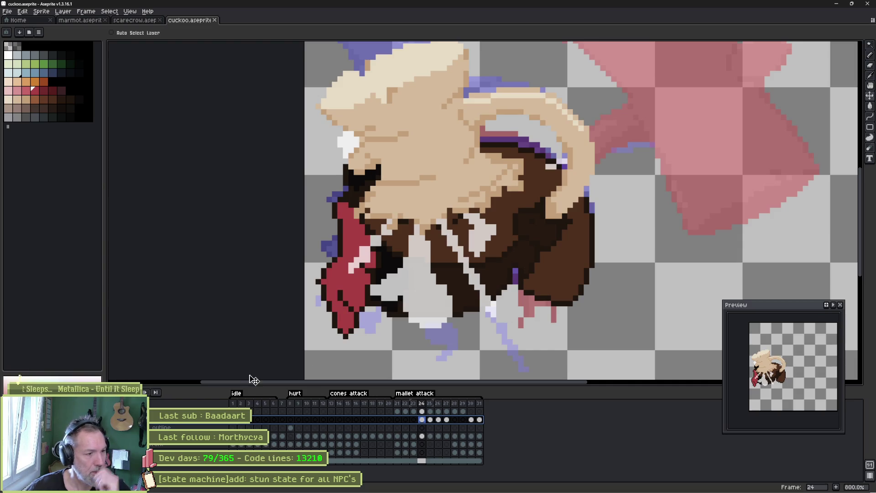
# Step through hurt frames 8–10, select the frame 10 outline cel, and switch to Pencil.
pyautogui.click(290, 428)
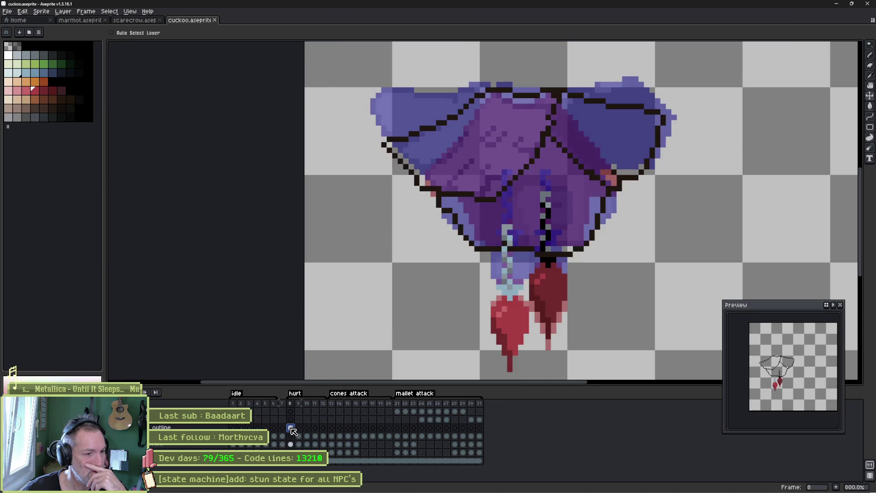
pyautogui.click(299, 428)
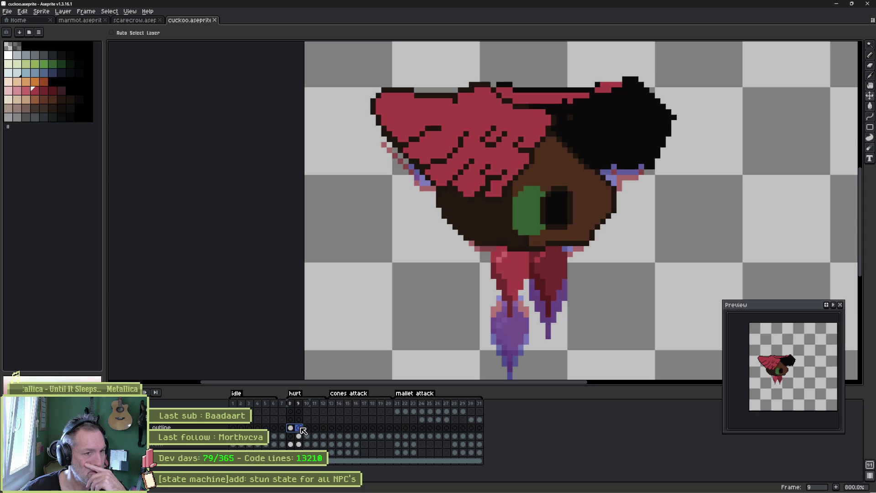
pyautogui.click(307, 428)
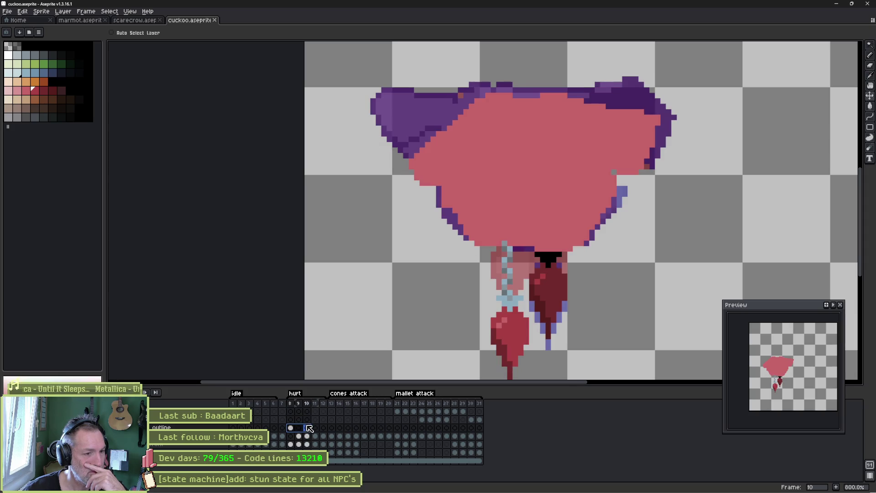
pyautogui.press('Left')
pyautogui.press('Left')
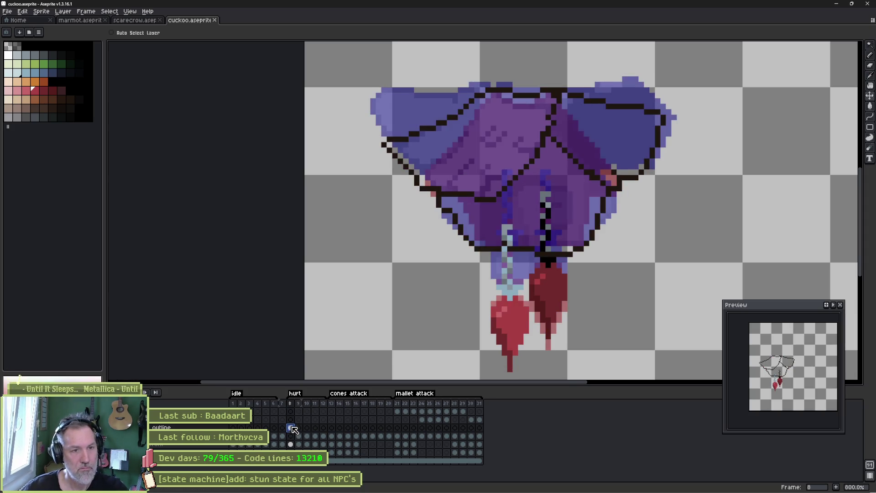
pyautogui.click(311, 429)
pyautogui.click(309, 435)
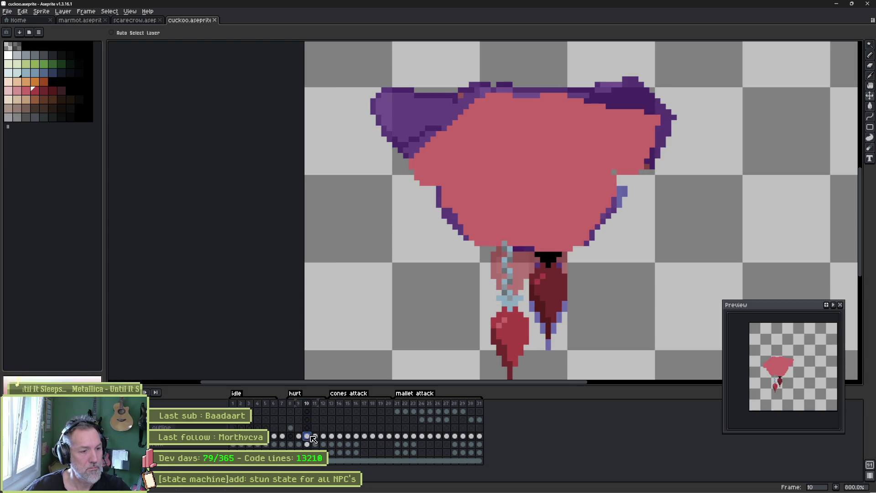
pyautogui.hotkey('ctrl', 'v')
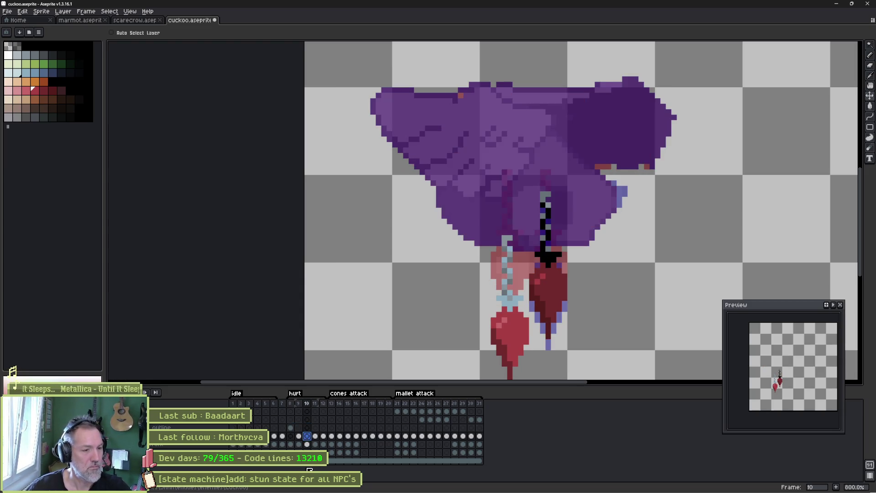
pyautogui.click(307, 428)
pyautogui.press('b')
pyautogui.click(290, 427)
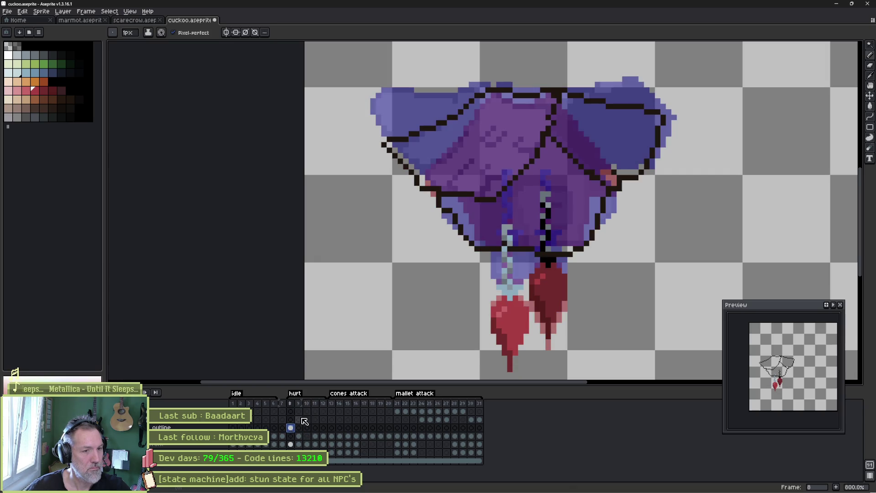
pyautogui.click(307, 428)
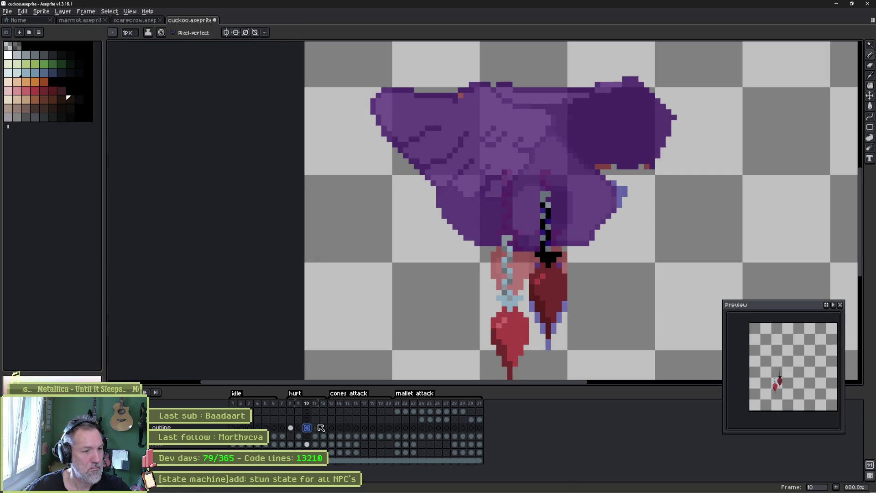
# Draw black 1px outlines along the purple wing's top, left, right and bottom edges, then preview.
pyautogui.moveTo(485, 85); pyautogui.dragTo(449, 94)
pyautogui.moveTo(423, 122)
pyautogui.mouseDown()
pyautogui.moveTo(415, 181)
pyautogui.moveTo(463, 199)
pyautogui.moveTo(492, 197)
pyautogui.moveTo(554, 120)
pyautogui.moveTo(485, 86)
pyautogui.moveTo(561, 90)
pyautogui.moveTo(593, 108)
pyautogui.moveTo(611, 149)
pyautogui.moveTo(610, 179)
pyautogui.mouseUp()
pyautogui.moveTo(560, 136); pyautogui.dragTo(603, 182)
pyautogui.moveTo(589, 237)
pyautogui.mouseDown()
pyautogui.moveTo(552, 242)
pyautogui.moveTo(505, 175)
pyautogui.mouseUp()
pyautogui.moveTo(440, 194)
pyautogui.mouseDown()
pyautogui.moveTo(465, 231)
pyautogui.moveTo(536, 242)
pyautogui.mouseUp()
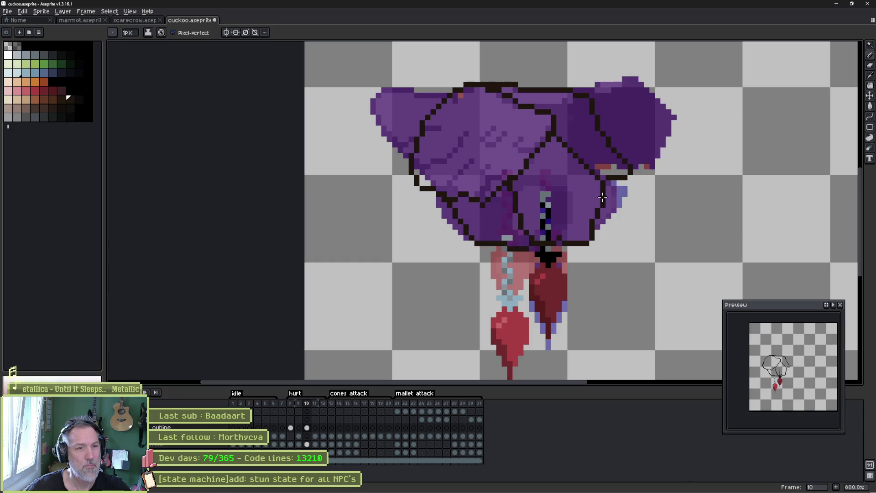
pyautogui.press('e')
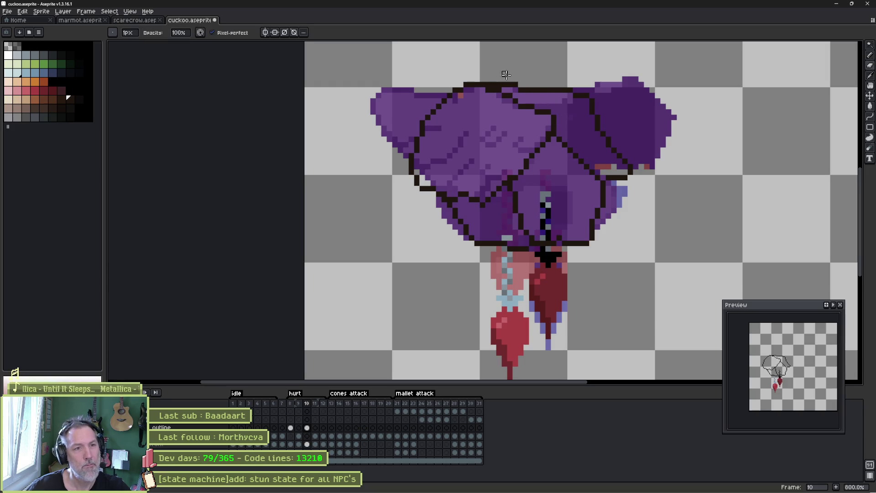
pyautogui.press('b')
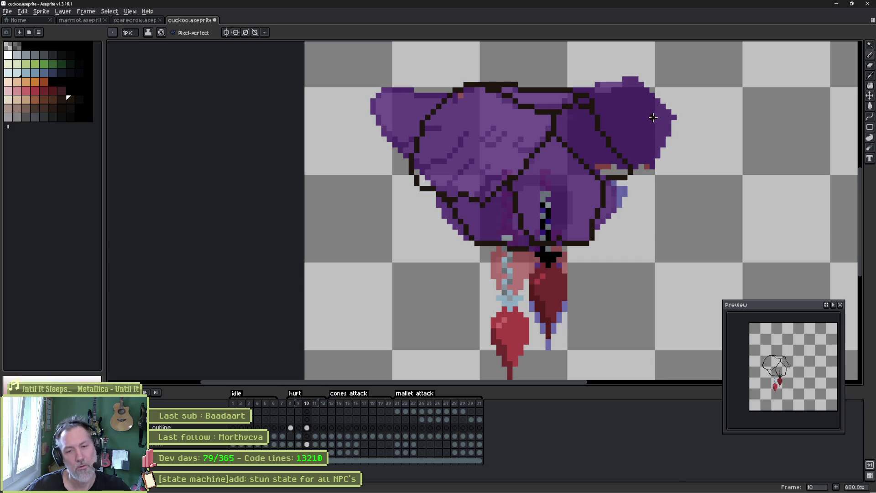
pyautogui.press('Return')
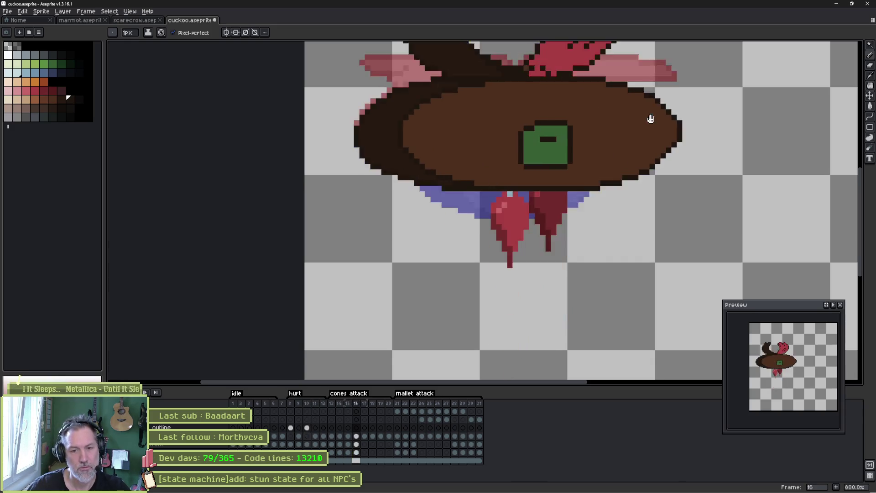
# Review the hurt tag and compare the outline cels on frames 8 to 11.
pyautogui.doubleClick(295, 393)
pyautogui.click(440, 307)
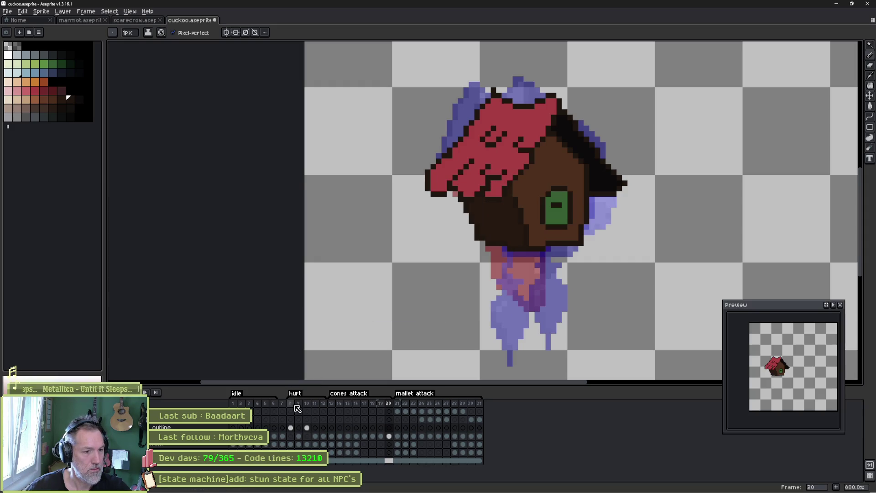
pyautogui.click(290, 404)
pyautogui.press('Return')
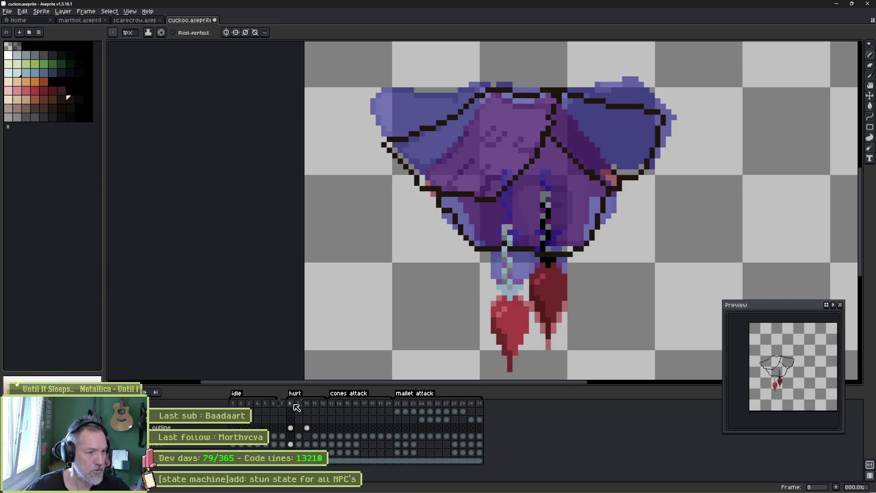
pyautogui.click(292, 428)
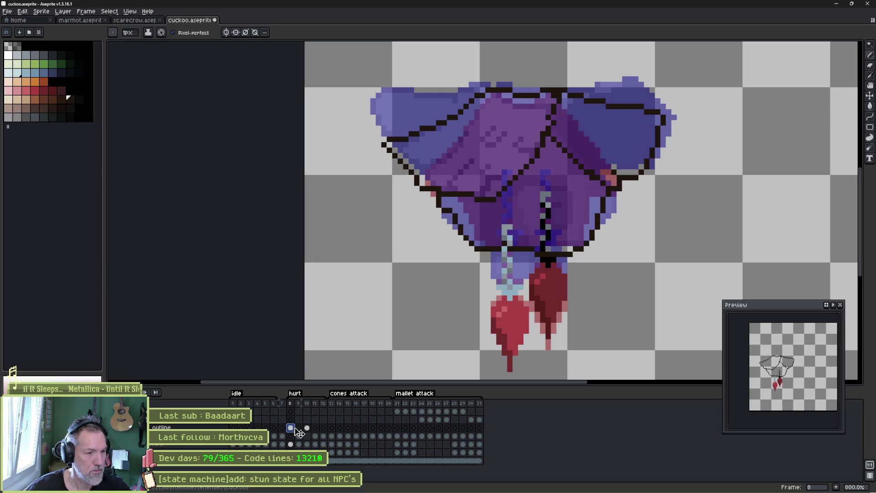
pyautogui.click(312, 428)
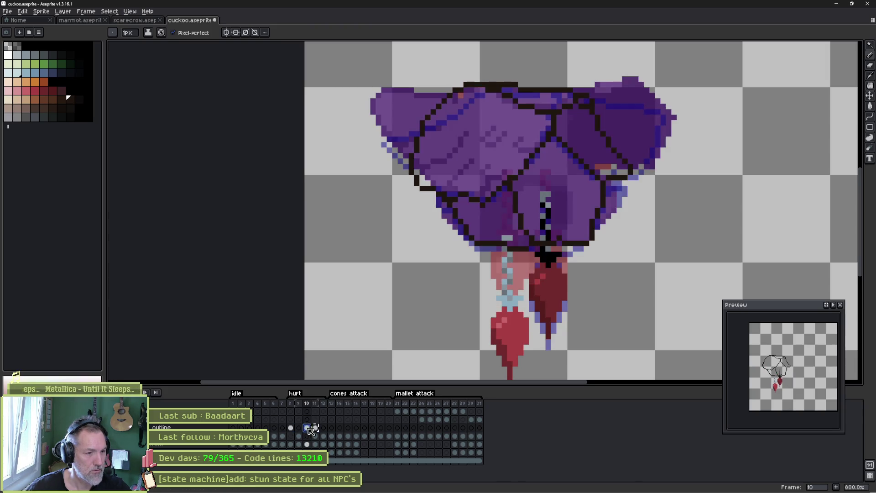
pyautogui.click(291, 403)
# Select hurt frames 8–10 and Ctrl-drag to insert a copied frame into the hurt animation.
pyautogui.moveTo(296, 408); pyautogui.dragTo(319, 408)
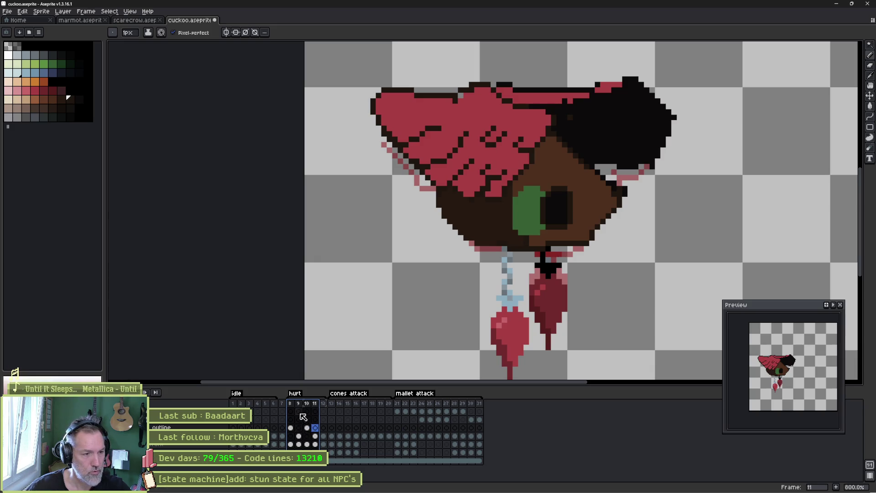
pyautogui.click(299, 404)
pyautogui.moveTo(301, 406)
pyautogui.mouseDown()
pyautogui.moveTo(292, 404)
pyautogui.moveTo(320, 410)
pyautogui.moveTo(297, 409)
pyautogui.moveTo(308, 410)
pyautogui.moveTo(312, 431)
pyautogui.mouseUp()
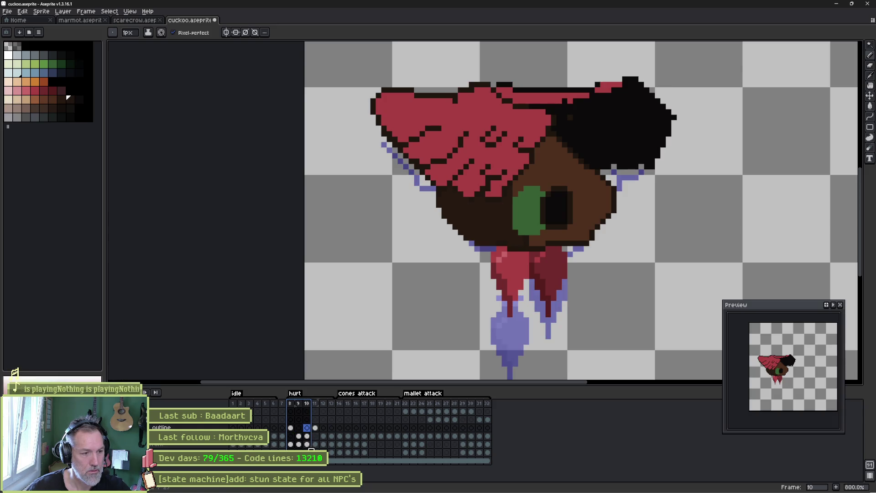
# Raise the red legs cel on hurt frame 10 with the Move tool.
pyautogui.click(306, 444)
pyautogui.press('v')
pyautogui.moveTo(514, 282); pyautogui.dragTo(513, 260)
# On hurt frame 11, raise the left and right red pendulums closer under the body.
pyautogui.moveTo(289, 403); pyautogui.dragTo(315, 405)
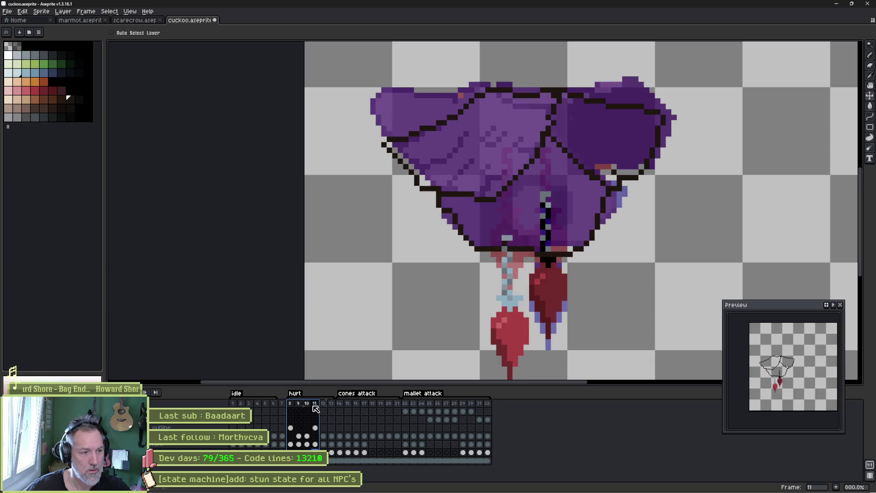
pyautogui.click(315, 444)
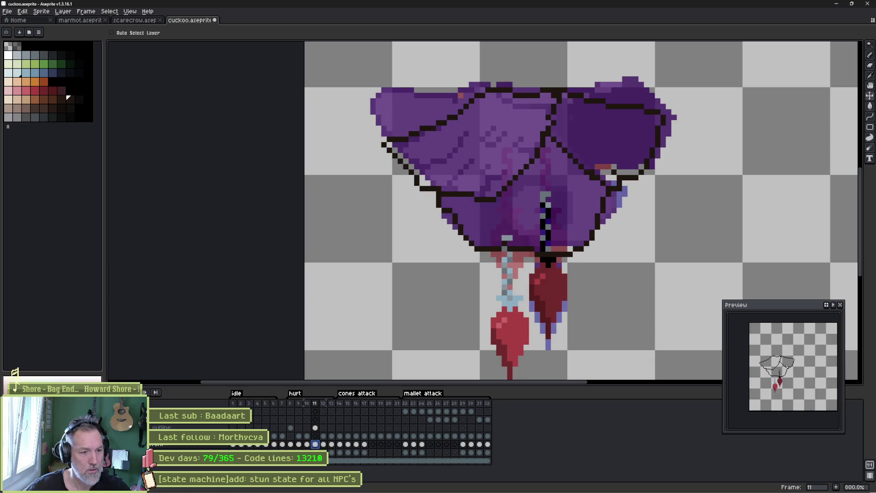
pyautogui.moveTo(512, 334); pyautogui.dragTo(508, 284)
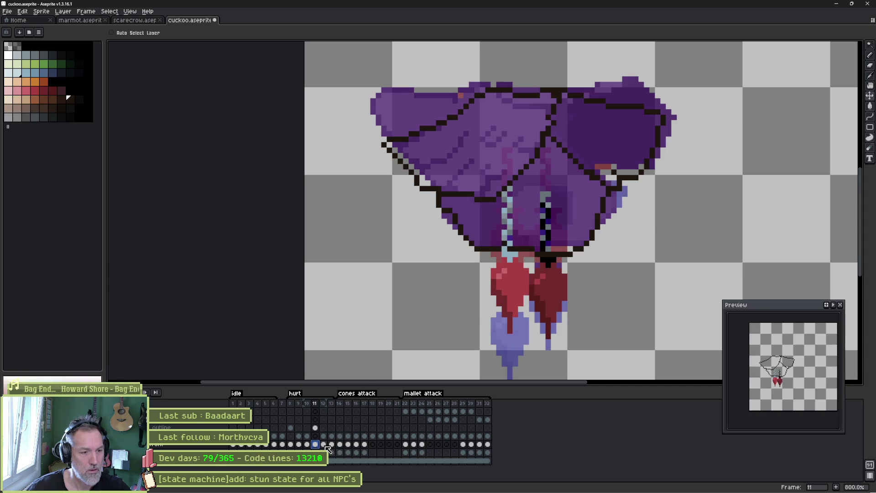
pyautogui.click(323, 445)
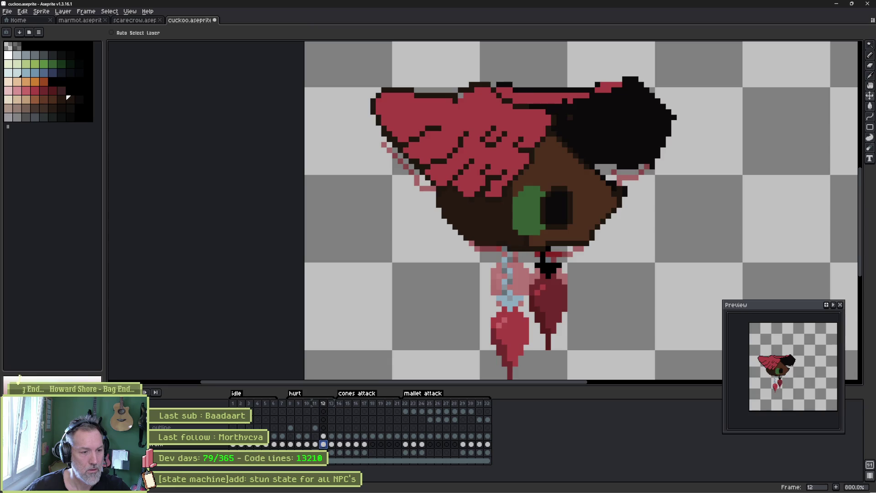
pyautogui.press('Left')
pyautogui.moveTo(548, 293); pyautogui.dragTo(521, 281)
pyautogui.keyDown('ctrl'); pyautogui.click(520, 292); pyautogui.keyUp('ctrl')
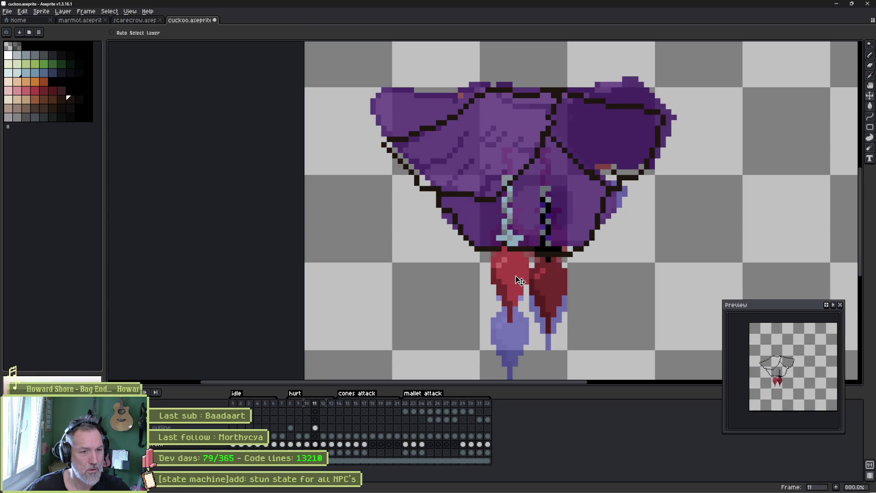
# Select hurt frames 8 through 11 and bring up the frame options.
pyautogui.moveTo(291, 407); pyautogui.dragTo(324, 408)
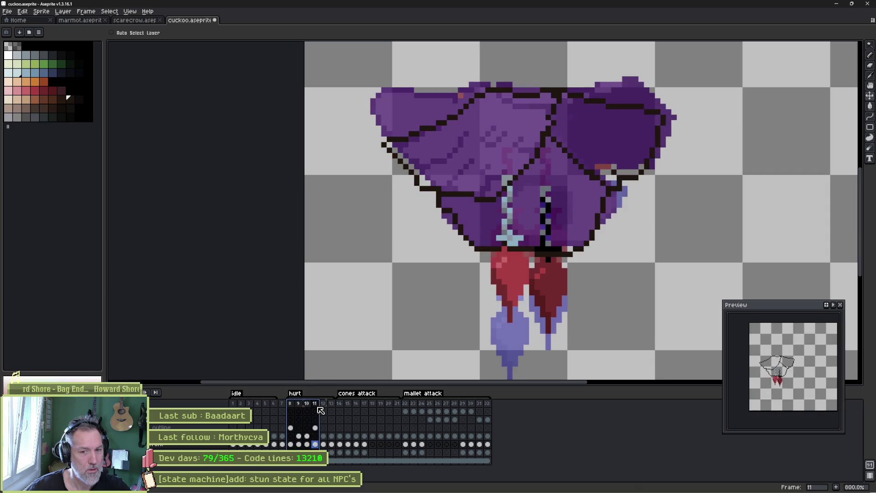
pyautogui.moveTo(326, 411); pyautogui.dragTo(288, 408)
pyautogui.rightClick(288, 408)
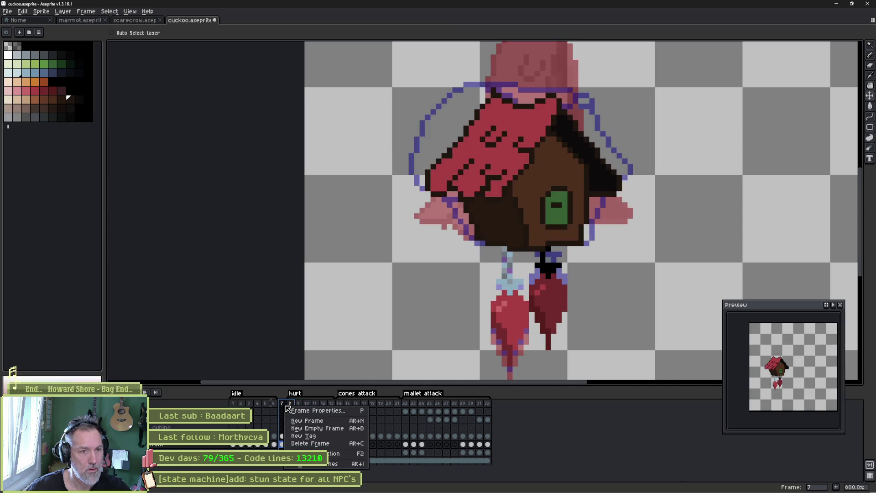
# Close the frame menu, glance at frame 12, then select hurt frames 8 through 11.
pyautogui.press('Escape')
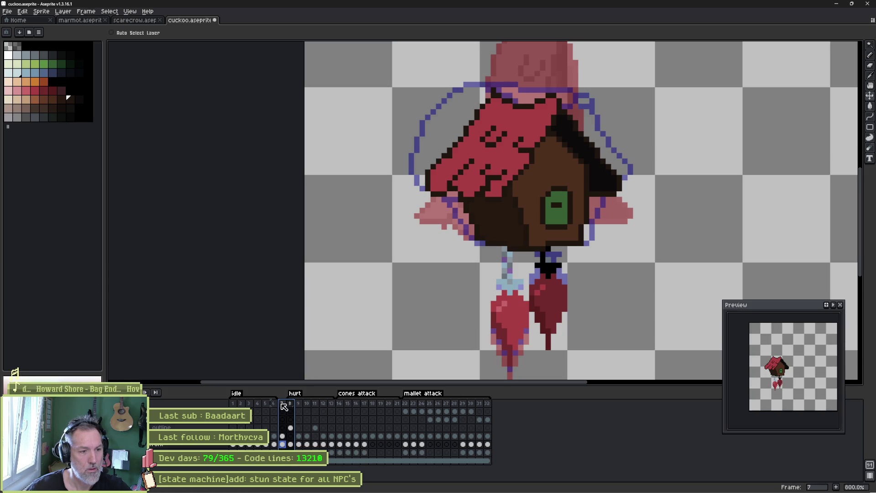
pyautogui.click(282, 436)
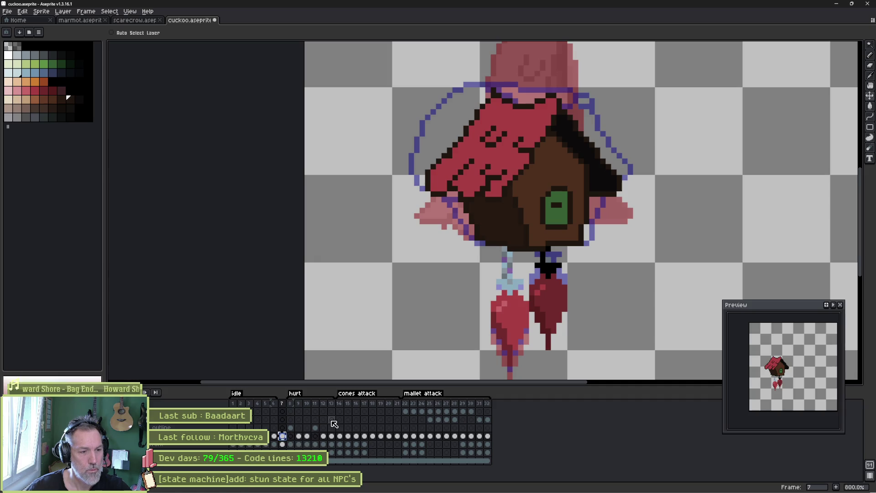
pyautogui.click(324, 437)
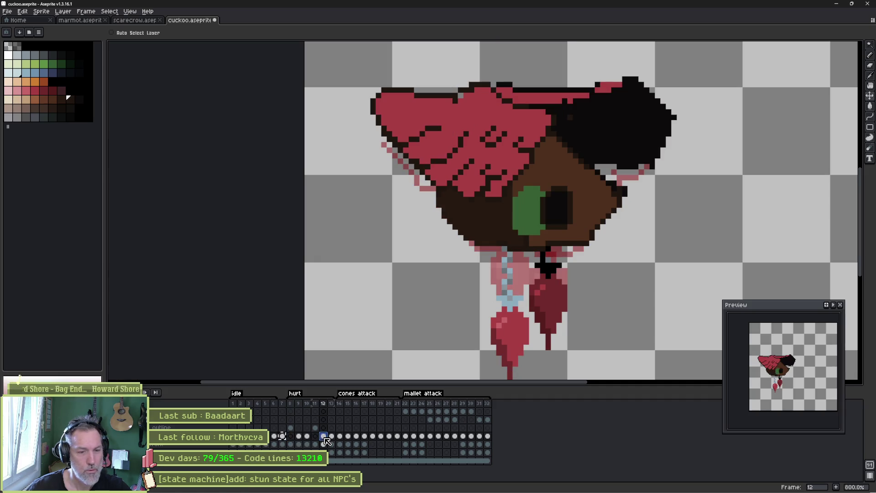
pyautogui.moveTo(291, 403)
pyautogui.mouseDown()
pyautogui.moveTo(323, 409)
pyautogui.moveTo(282, 411)
pyautogui.moveTo(308, 412)
pyautogui.mouseUp()
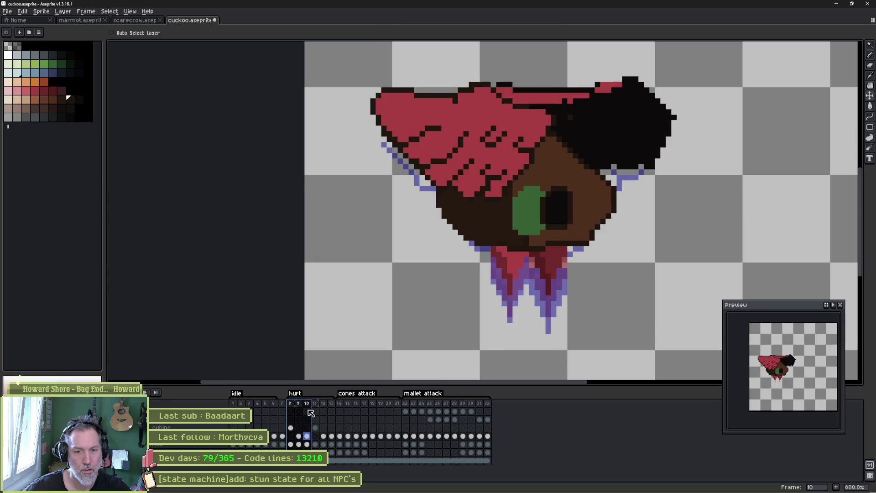
# On frame 10, delete the red wing's stray left lines and redraw its dark top-left outline.
pyautogui.press('b')
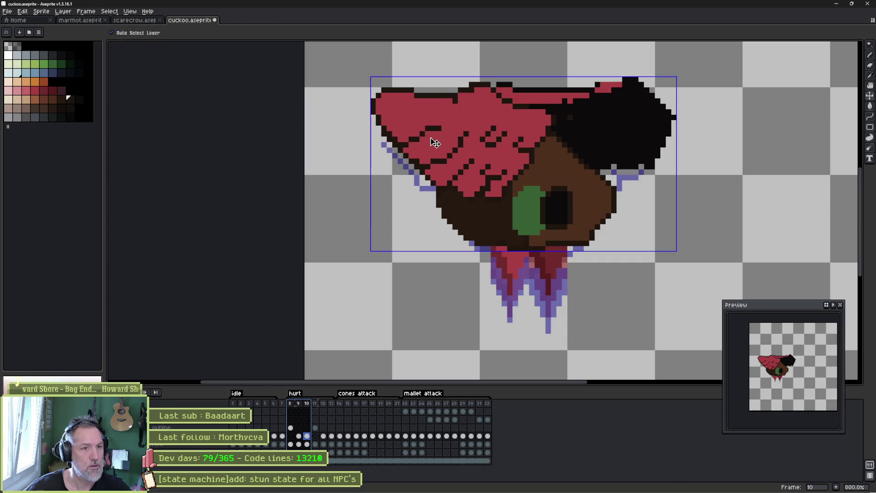
pyautogui.press('q')
pyautogui.moveTo(422, 92)
pyautogui.mouseDown()
pyautogui.moveTo(454, 117)
pyautogui.moveTo(404, 139)
pyautogui.moveTo(347, 89)
pyautogui.moveTo(397, 129)
pyautogui.mouseUp()
pyautogui.press('Delete')
pyautogui.press('i')
pyautogui.press('b')
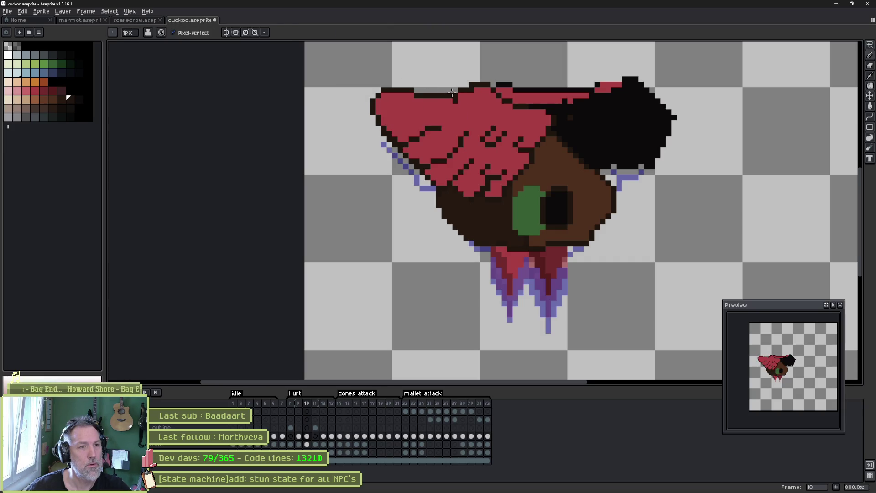
pyautogui.moveTo(456, 90)
pyautogui.mouseDown()
pyautogui.moveTo(381, 75)
pyautogui.moveTo(357, 97)
pyautogui.moveTo(377, 123)
pyautogui.moveTo(433, 126)
pyautogui.moveTo(382, 147)
pyautogui.mouseUp()
pyautogui.click(396, 177)
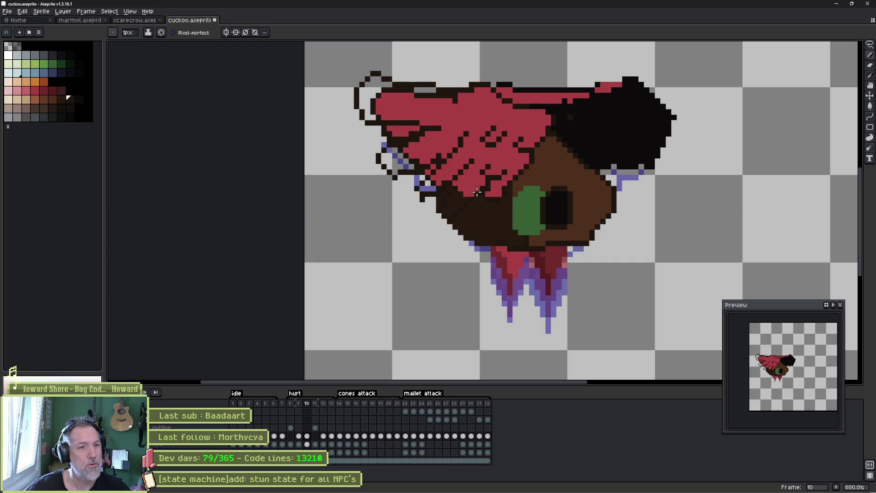
pyautogui.press('e')
pyautogui.moveTo(386, 130)
pyautogui.mouseDown()
pyautogui.moveTo(408, 129)
pyautogui.moveTo(385, 133)
pyautogui.mouseUp()
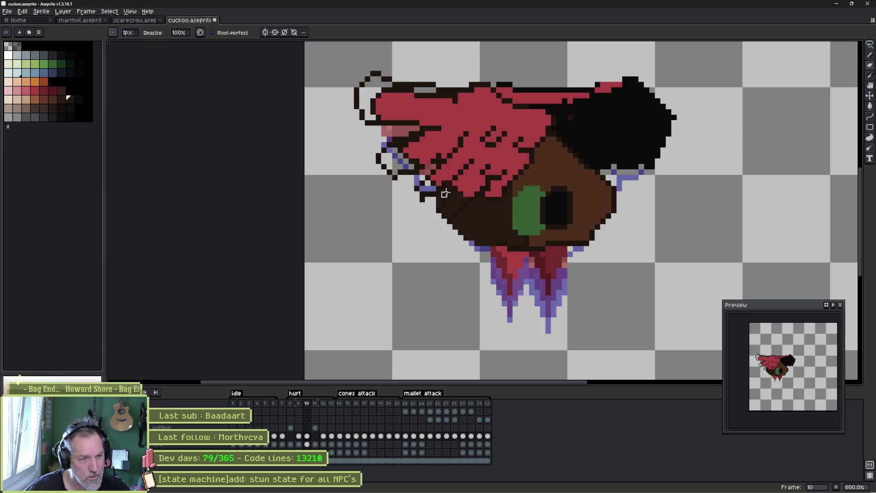
# Paint the red wing's lower and left edges red and fill its enlarged tip red.
pyautogui.scroll(2, 460, 233)
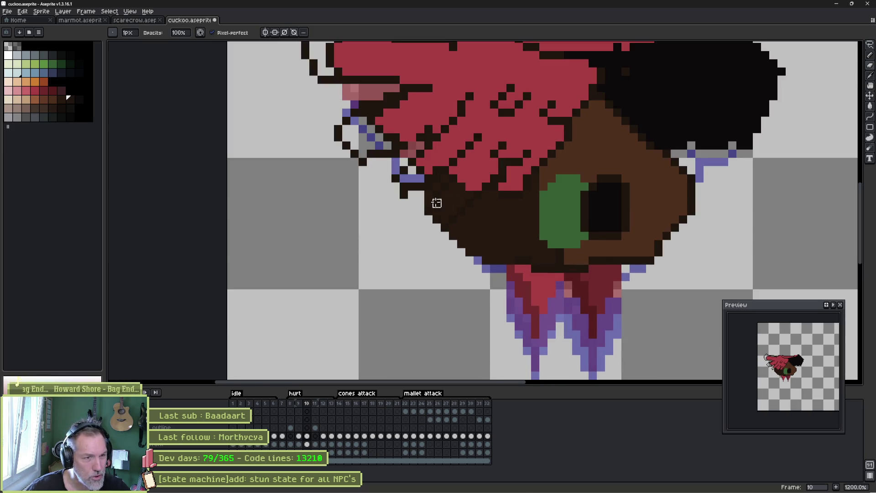
pyautogui.keyDown('alt'); pyautogui.click(434, 160); pyautogui.keyUp('alt')
pyautogui.moveTo(416, 172); pyautogui.dragTo(407, 178)
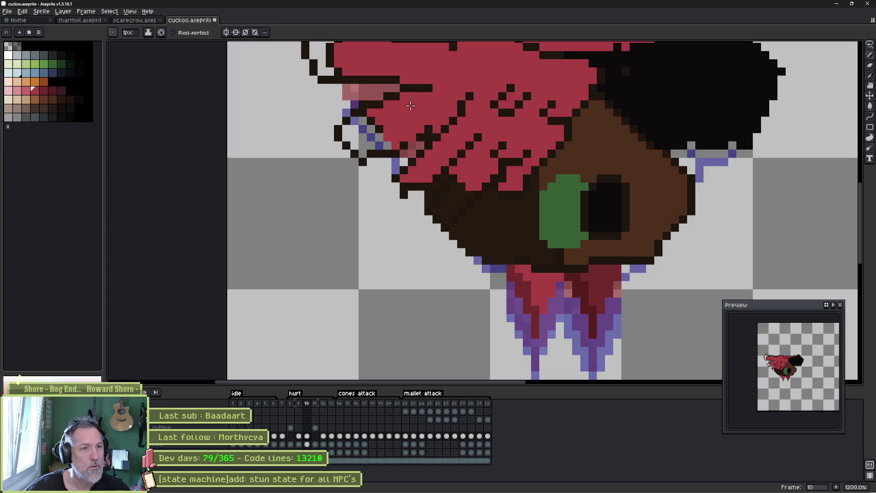
pyautogui.moveTo(357, 124)
pyautogui.mouseDown()
pyautogui.moveTo(349, 137)
pyautogui.moveTo(377, 136)
pyautogui.moveTo(351, 142)
pyautogui.moveTo(361, 154)
pyautogui.moveTo(363, 140)
pyautogui.moveTo(385, 143)
pyautogui.mouseUp()
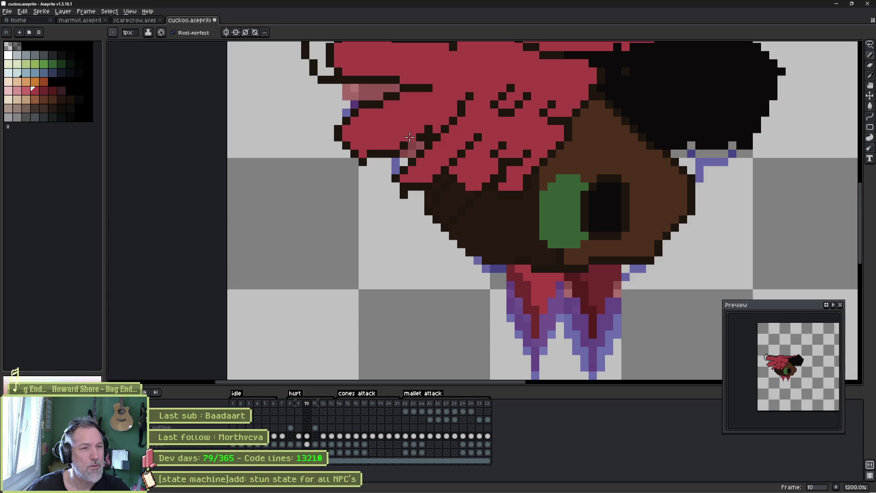
pyautogui.keyDown('alt'); pyautogui.click(410, 140); pyautogui.keyUp('alt')
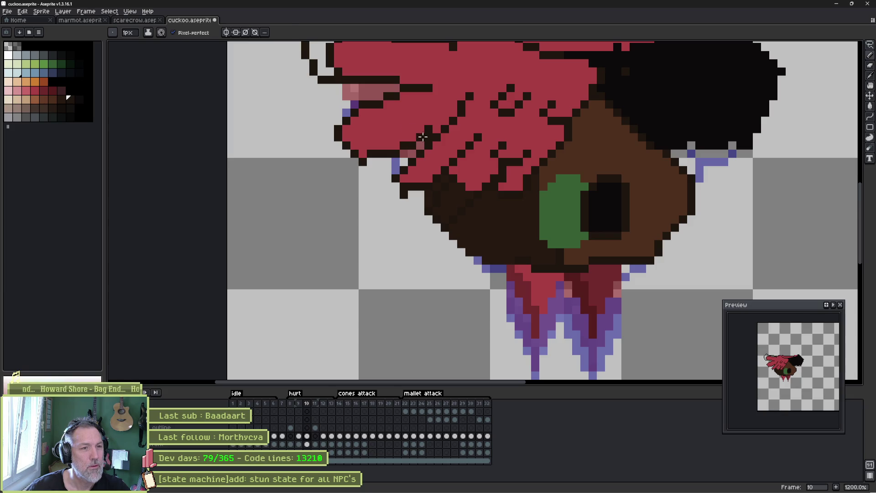
pyautogui.moveTo(343, 67); pyautogui.dragTo(390, 196)
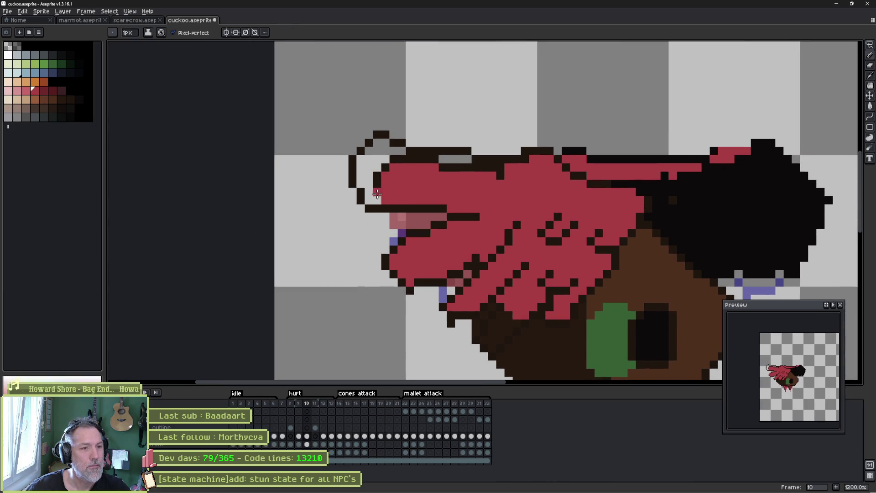
pyautogui.press('g')
pyautogui.click(370, 164)
pyautogui.press('b')
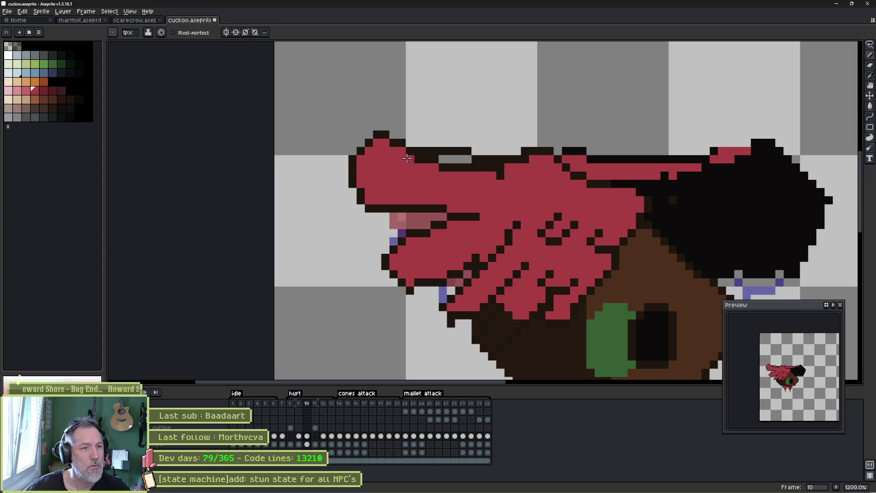
pyautogui.moveTo(436, 159); pyautogui.dragTo(494, 168)
pyautogui.click(442, 167)
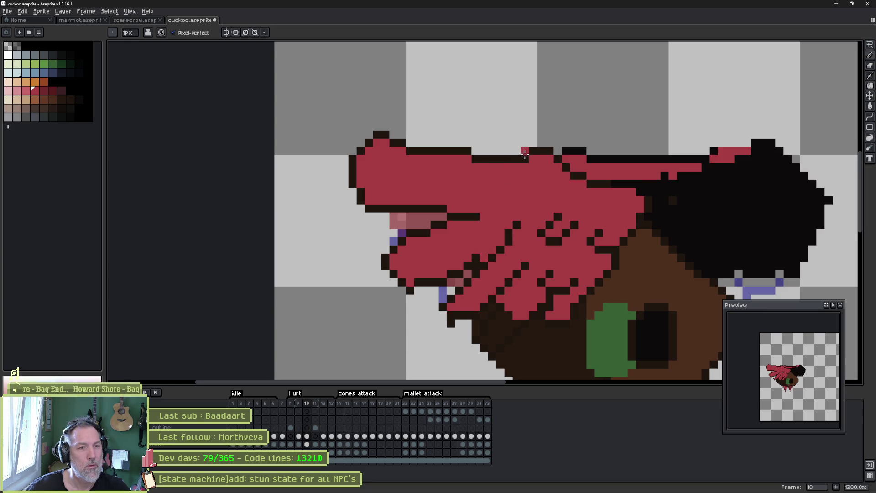
# Draw a new black outline on the black wing's right side and erase its lower outline.
pyautogui.press('space')
pyautogui.moveTo(494, 229); pyautogui.dragTo(472, 202)
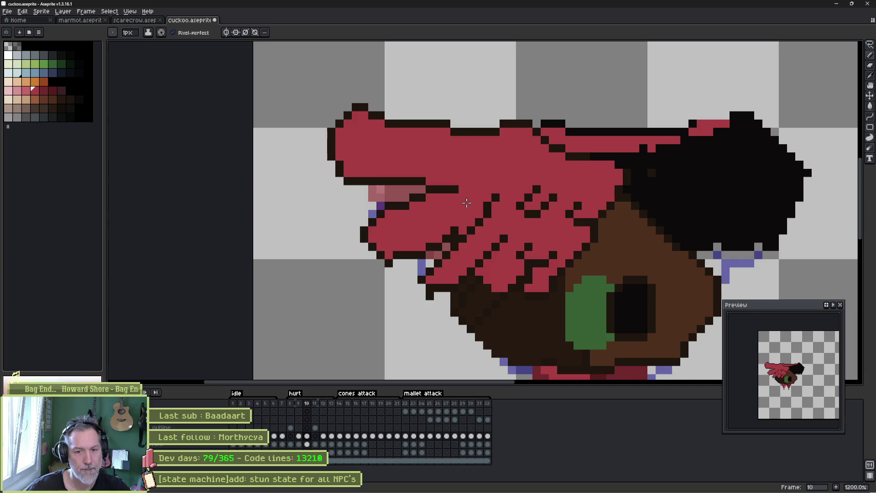
pyautogui.hscroll(5, 567, 194)
pyautogui.keyDown('alt'); pyautogui.click(555, 109); pyautogui.keyUp('alt')
pyautogui.moveTo(558, 114)
pyautogui.mouseDown()
pyautogui.moveTo(630, 129)
pyautogui.moveTo(637, 145)
pyautogui.moveTo(589, 168)
pyautogui.moveTo(600, 176)
pyautogui.mouseUp()
pyautogui.press('e')
pyautogui.moveTo(602, 211)
pyautogui.mouseDown()
pyautogui.moveTo(573, 203)
pyautogui.moveTo(590, 219)
pyautogui.mouseUp()
pyautogui.moveTo(565, 249)
pyautogui.mouseDown()
pyautogui.moveTo(553, 236)
pyautogui.moveTo(534, 242)
pyautogui.mouseUp()
# Fill the black wing's enclosed white area black and compare frame 10 against frame 9.
pyautogui.press('b')
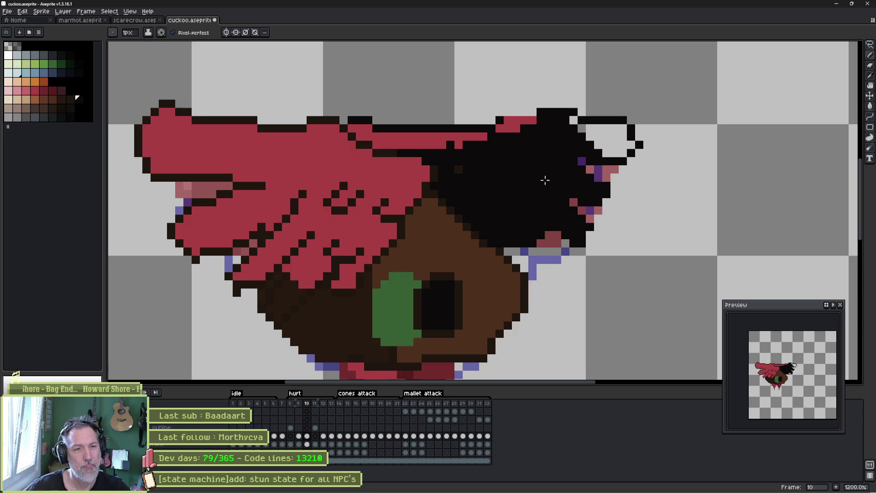
pyautogui.press('g')
pyautogui.click(597, 137)
pyautogui.press('b')
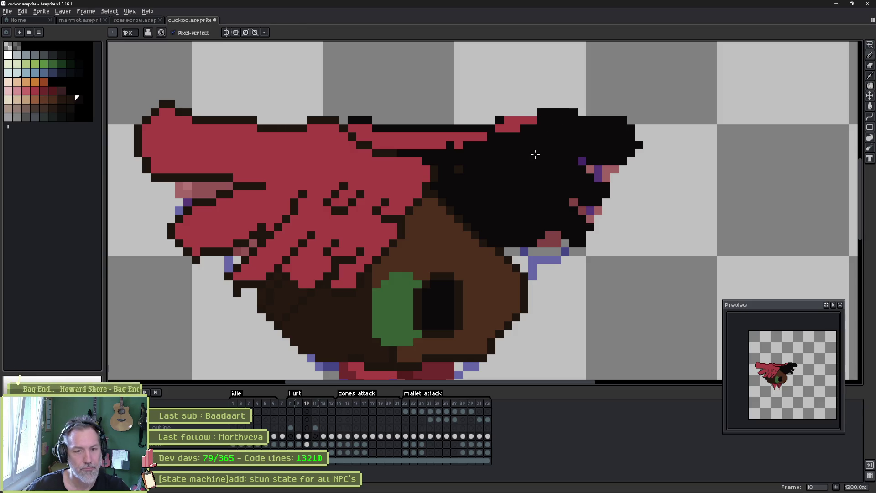
pyautogui.press(',')
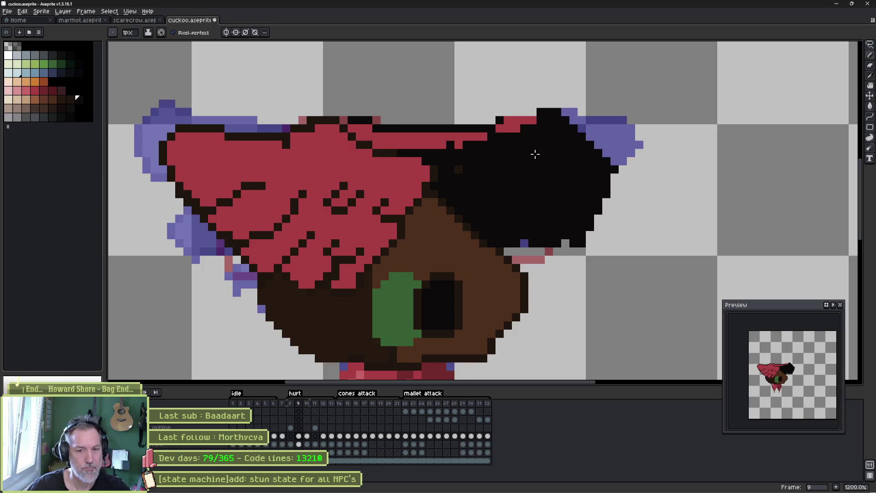
pyautogui.press('.')
pyautogui.press(',')
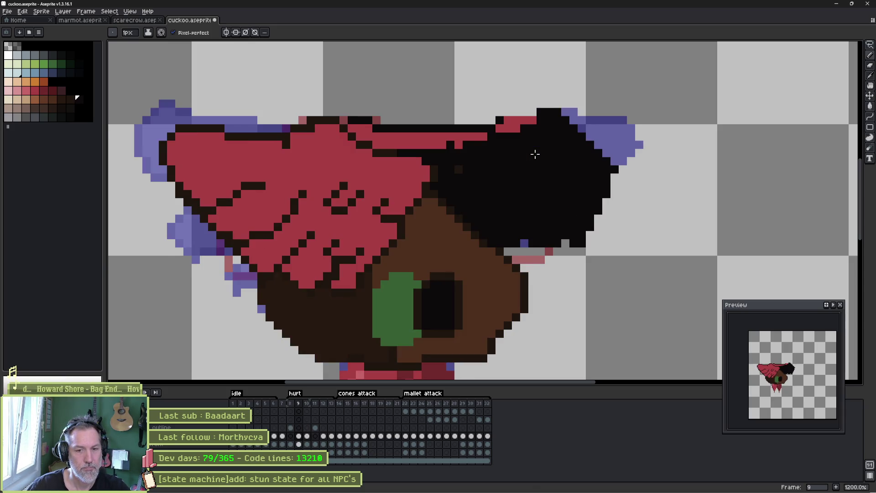
pyautogui.press('.')
pyautogui.press(',')
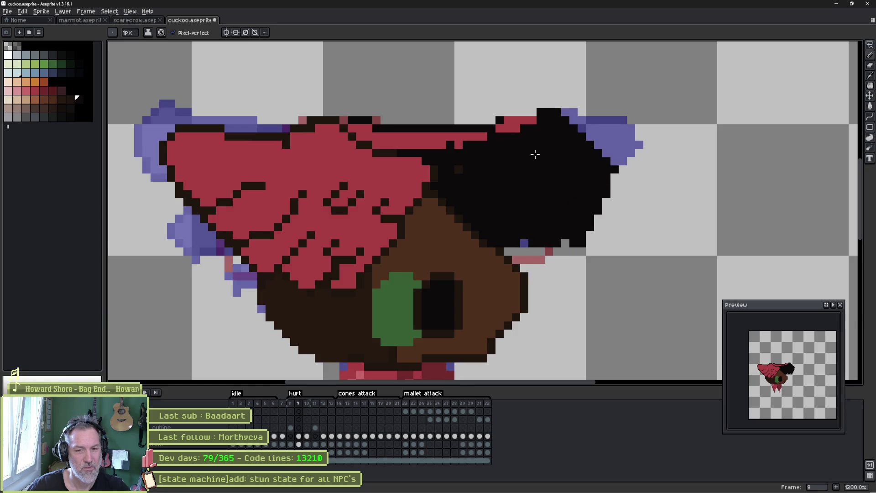
pyautogui.press('.')
# Try erasing the red wing tip's outline, undo it, and recheck against frame 9.
pyautogui.press('e')
pyautogui.moveTo(201, 201)
pyautogui.mouseDown()
pyautogui.moveTo(207, 246)
pyautogui.moveTo(228, 244)
pyautogui.mouseUp()
pyautogui.hotkey('ctrl', 'z')
pyautogui.press('b')
pyautogui.press(',')
pyautogui.press('.')
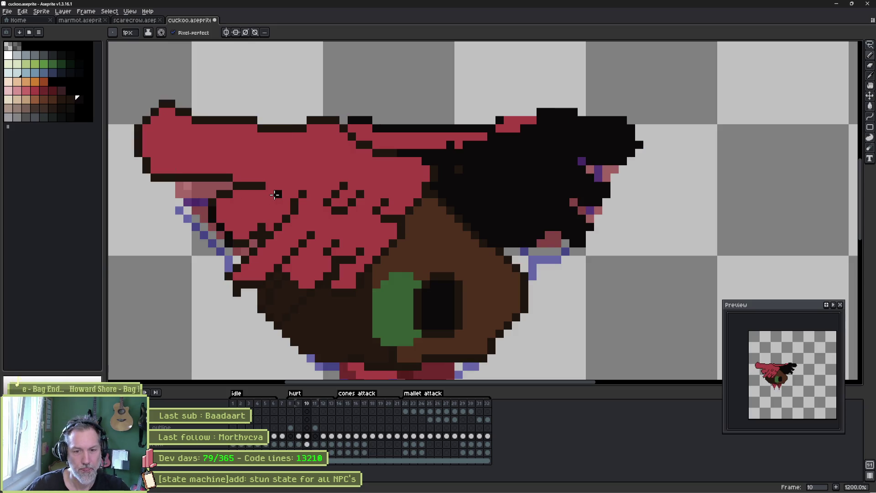
pyautogui.press(',')
pyautogui.press('.')
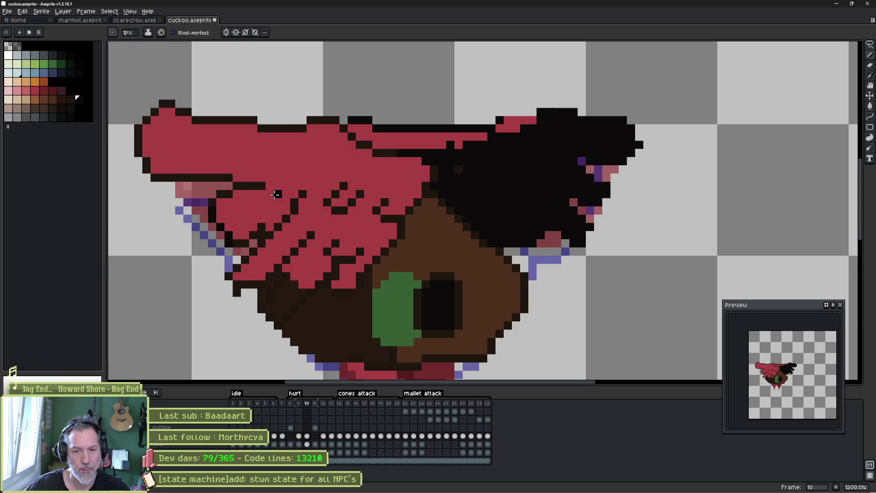
# Lasso the red wing tip and nudge it slightly up and right.
pyautogui.press('q')
pyautogui.moveTo(237, 114)
pyautogui.mouseDown()
pyautogui.moveTo(235, 152)
pyautogui.moveTo(119, 105)
pyautogui.moveTo(233, 110)
pyautogui.mouseUp()
pyautogui.moveTo(193, 137); pyautogui.dragTo(233, 139)
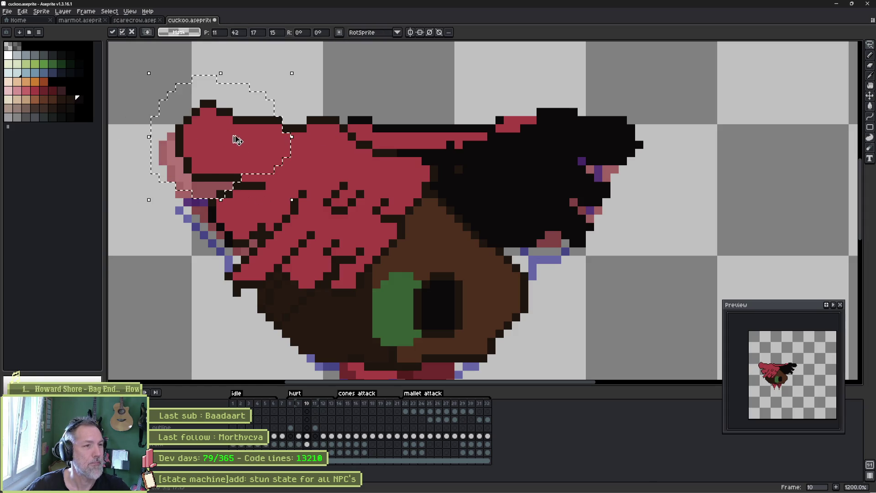
pyautogui.press('Return')
pyautogui.press(',')
pyautogui.press('.')
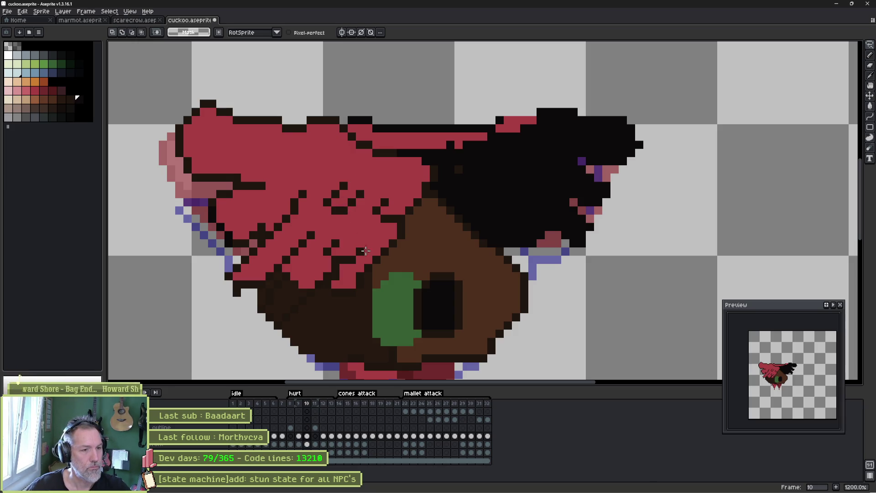
# Add dark brown outline pixels where the red wing's lower edge meets the body.
pyautogui.press('r')
pyautogui.moveTo(352, 280); pyautogui.dragTo(408, 257)
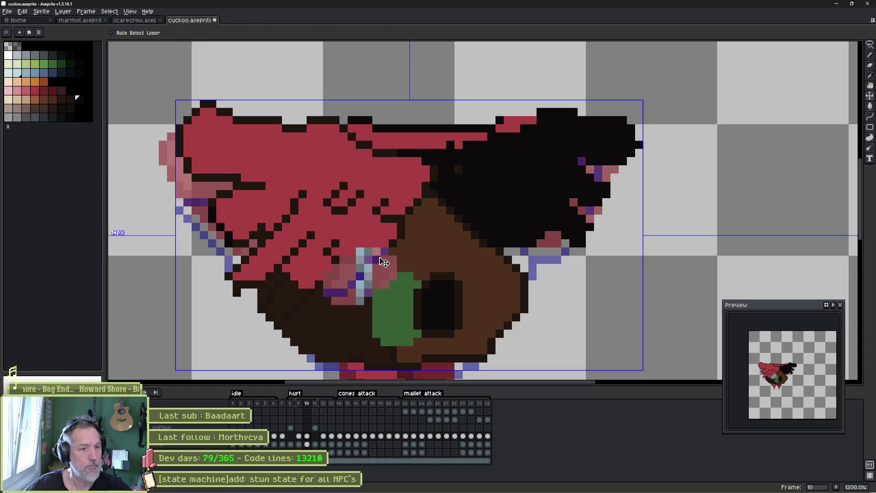
pyautogui.hotkey('ctrl', 'z')
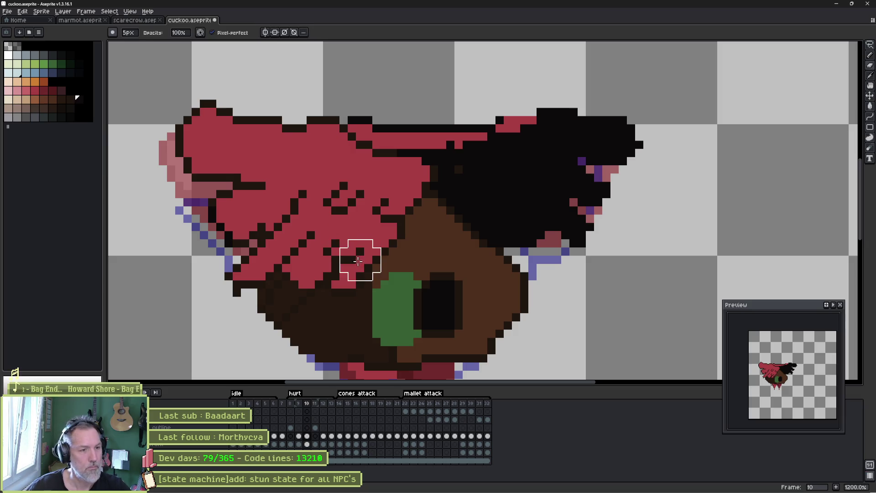
pyautogui.press('b')
pyautogui.keyDown('alt'); pyautogui.click(389, 249); pyautogui.keyUp('alt')
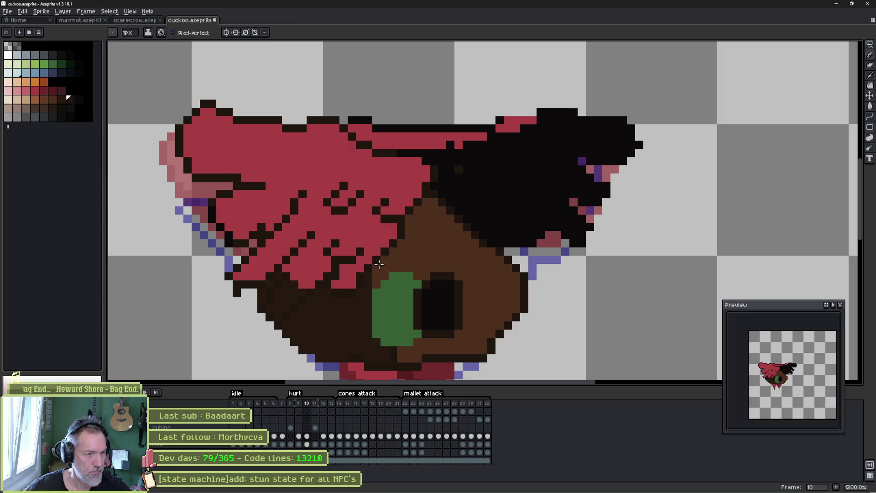
pyautogui.moveTo(358, 277); pyautogui.dragTo(347, 274)
pyautogui.keyDown('alt'); pyautogui.click(347, 281); pyautogui.keyUp('alt')
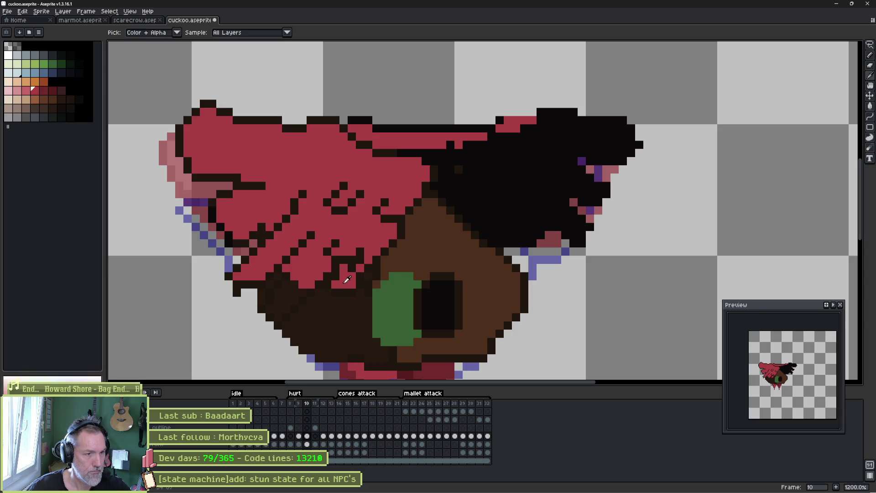
pyautogui.click(343, 273)
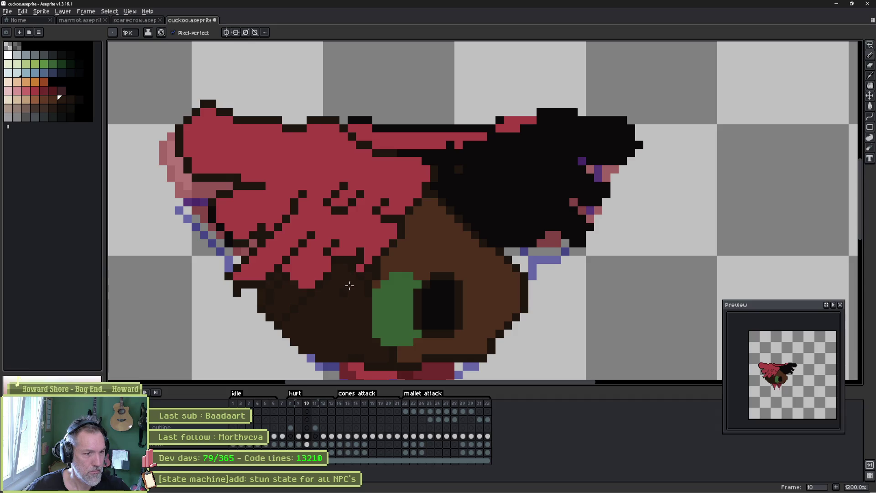
# Sample dark brown and red from the sprite, then step to another frame.
pyautogui.press('alt')
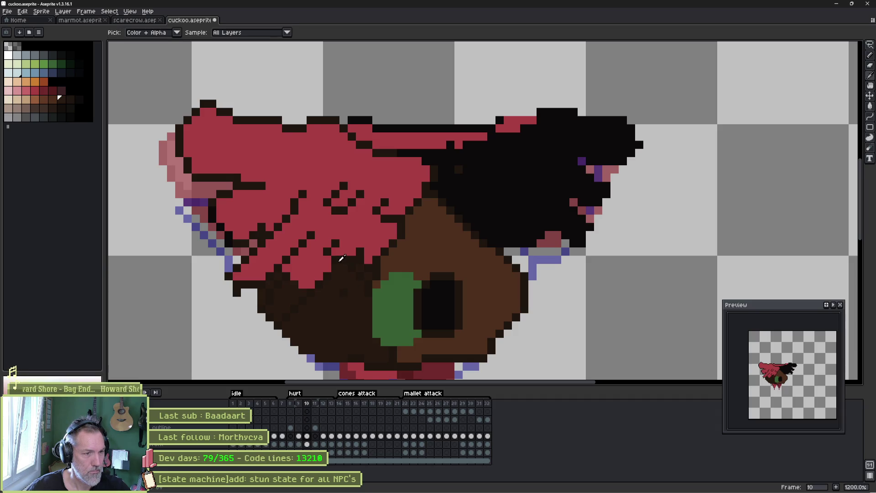
pyautogui.keyDown('alt'); pyautogui.click(326, 278); pyautogui.keyUp('alt')
pyautogui.keyDown('alt'); pyautogui.click(342, 251); pyautogui.keyUp('alt')
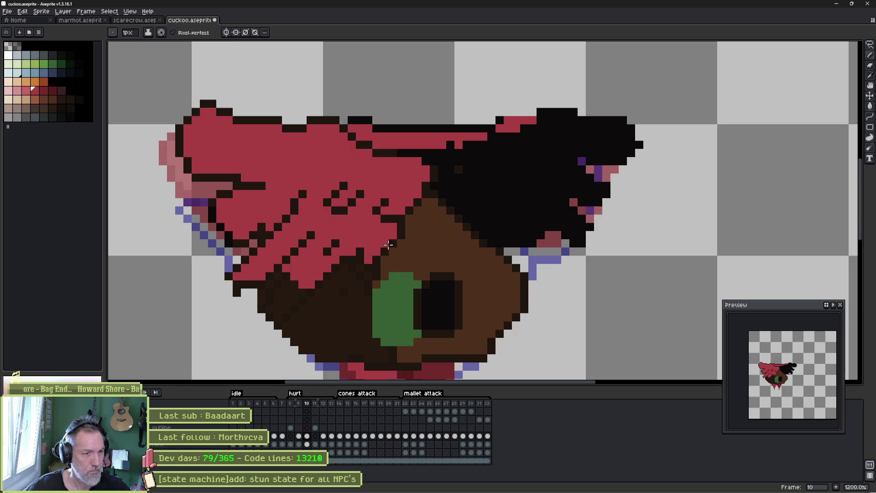
pyautogui.press('alt')
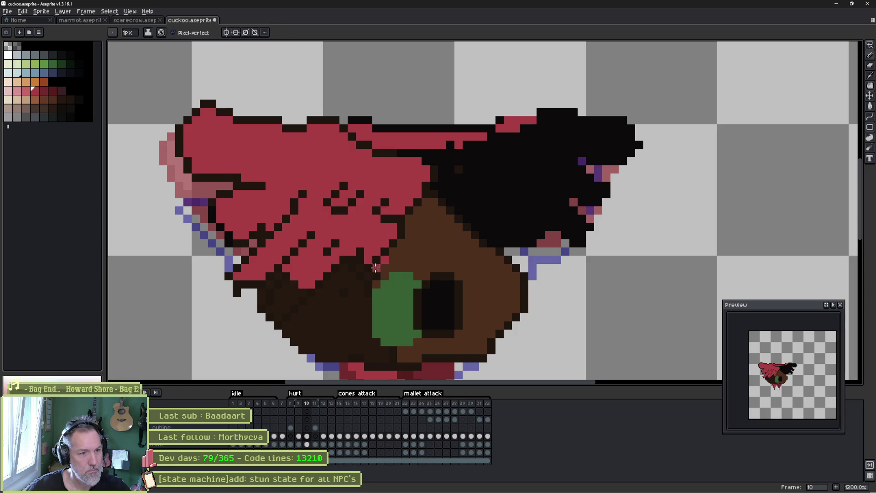
pyautogui.keyDown('alt'); pyautogui.click(393, 241); pyautogui.keyUp('alt')
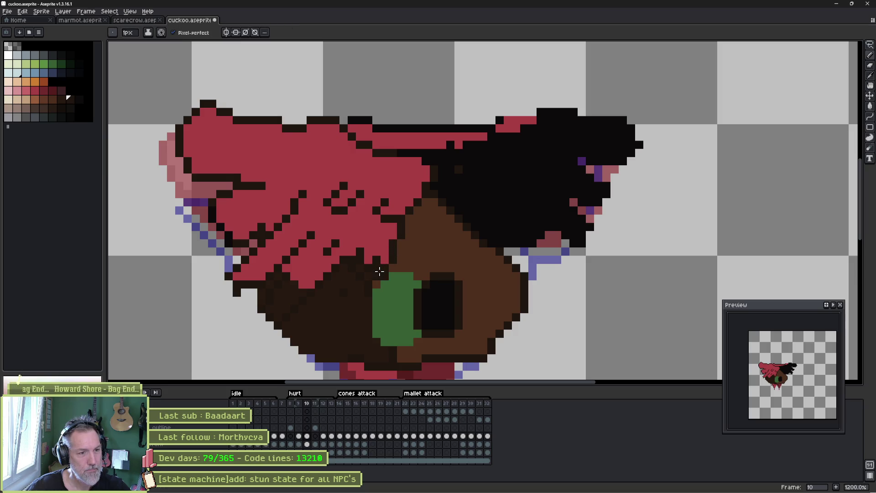
pyautogui.keyDown('alt'); pyautogui.click(367, 288); pyautogui.keyUp('alt')
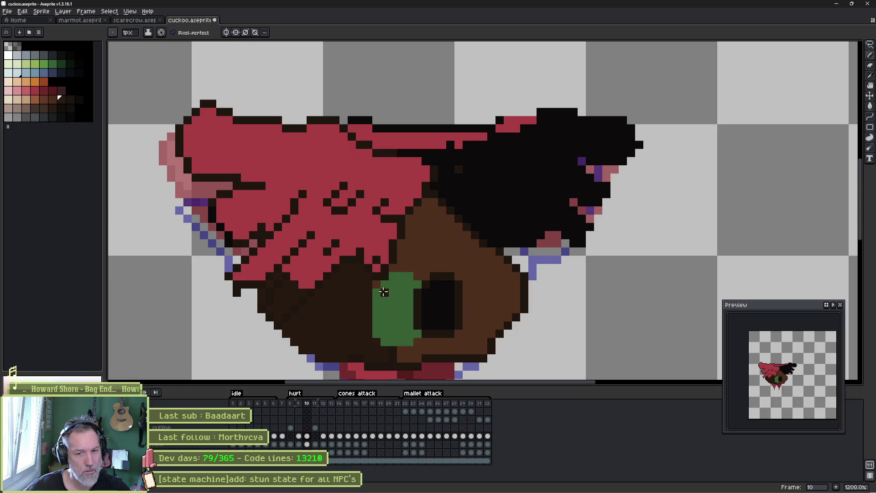
pyautogui.press(',')
pyautogui.press('.')
pyautogui.press('.')
pyautogui.press('.')
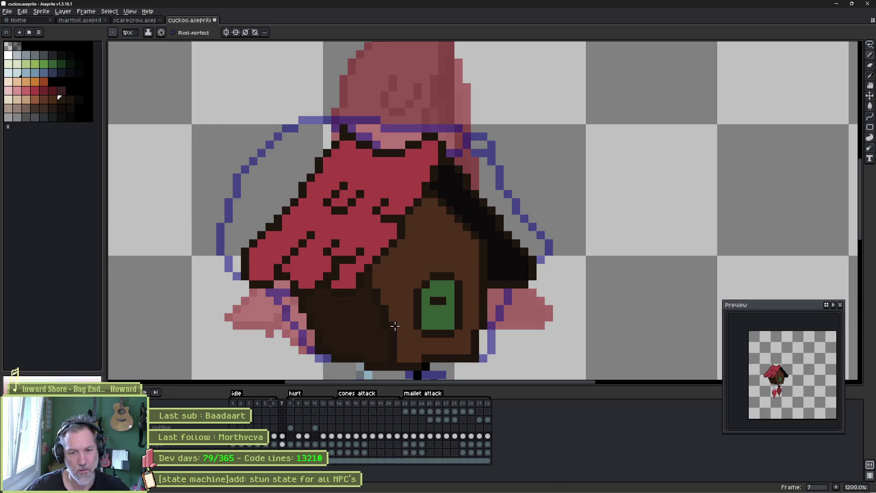
# Check the hurt tag's properties, play the hurt animation from frame 8, and undo the last change.
pyautogui.press('.')
pyautogui.press('.')
pyautogui.press('.')
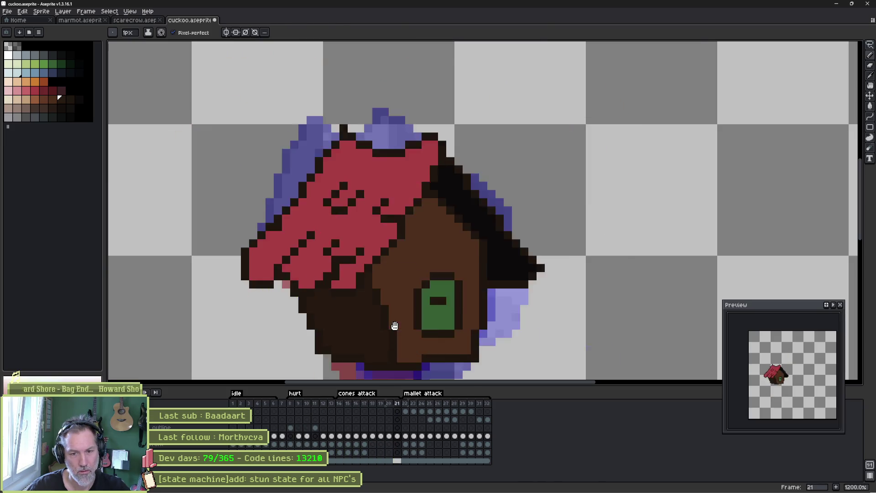
pyautogui.doubleClick(294, 393)
pyautogui.click(436, 307)
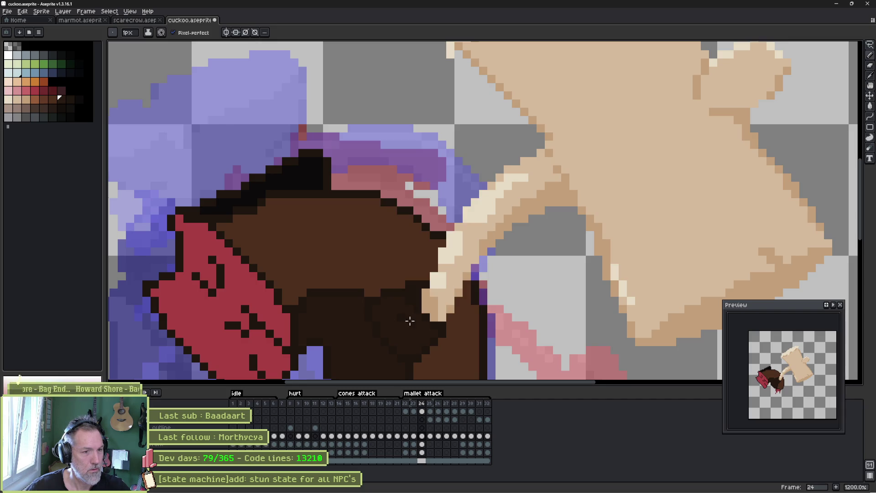
pyautogui.click(294, 406)
pyautogui.press('Return')
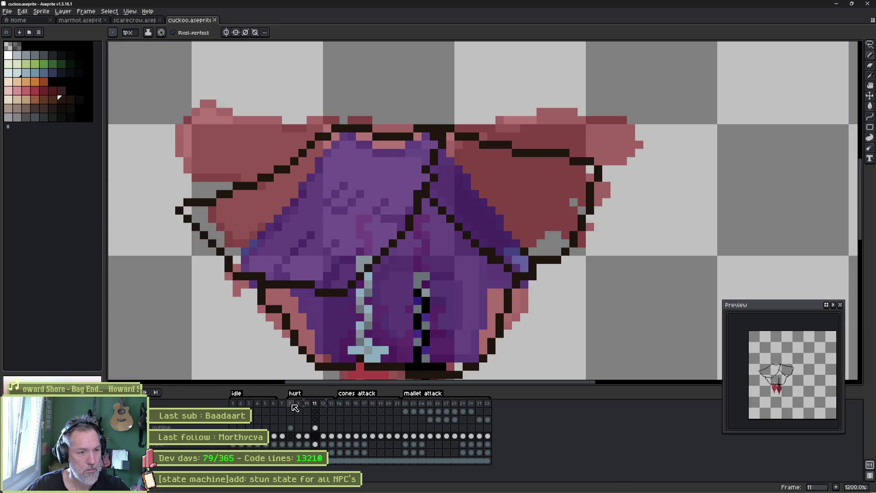
pyautogui.hotkey('ctrl', 'z')
# Delete the extra frame 13 and replay the hurt animation from frame 8.
pyautogui.press('Right')
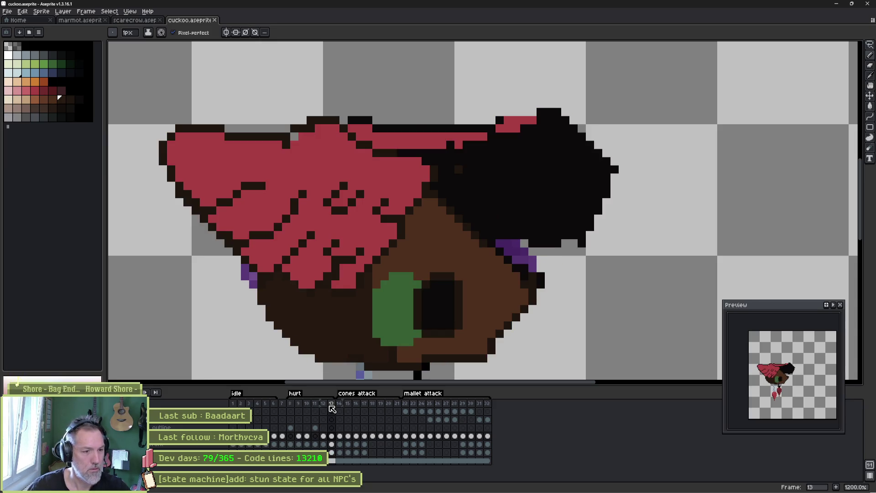
pyautogui.click(332, 404)
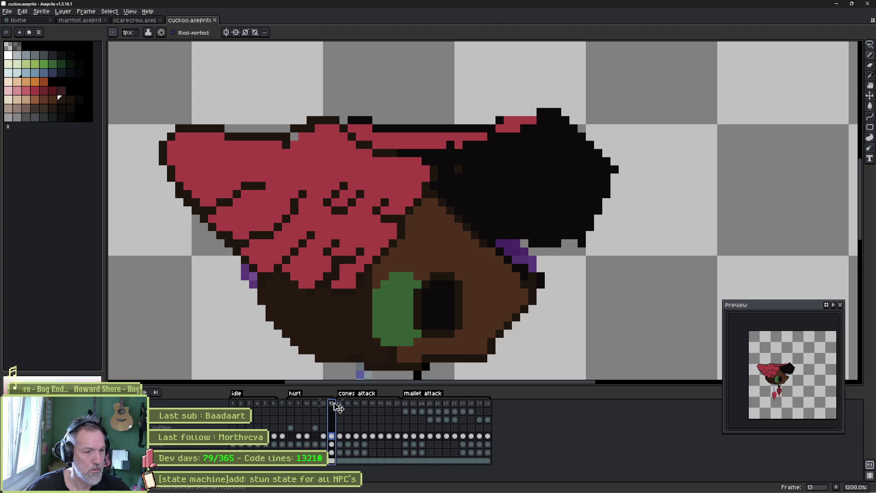
pyautogui.press('Delete')
pyautogui.click(291, 403)
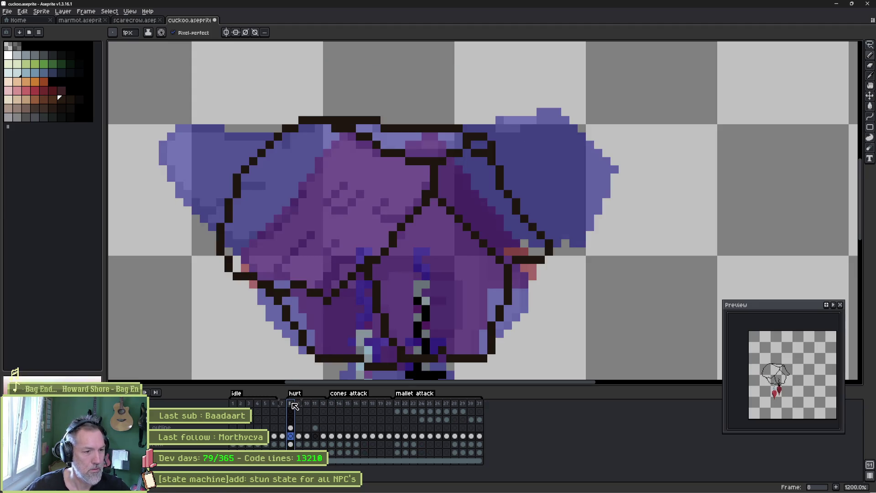
pyautogui.press('Return')
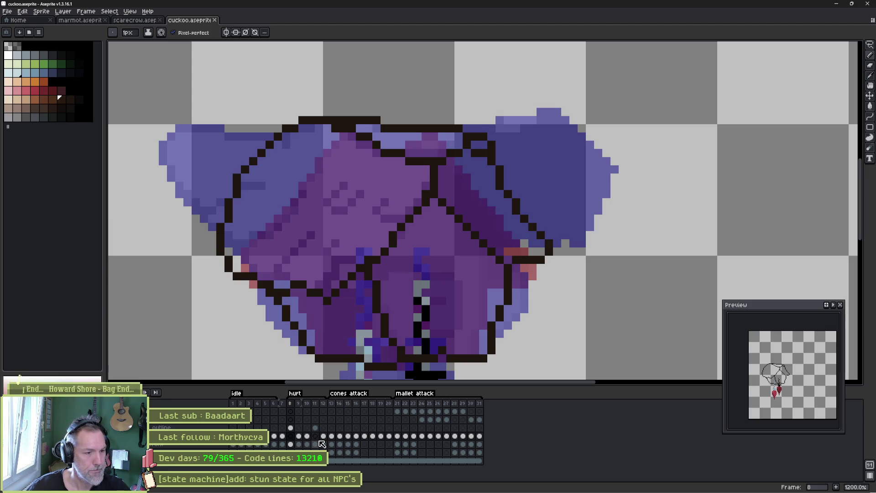
# Move the outline cel from frame 8 to frame 11 and inspect the surrounding cels.
pyautogui.click(291, 428)
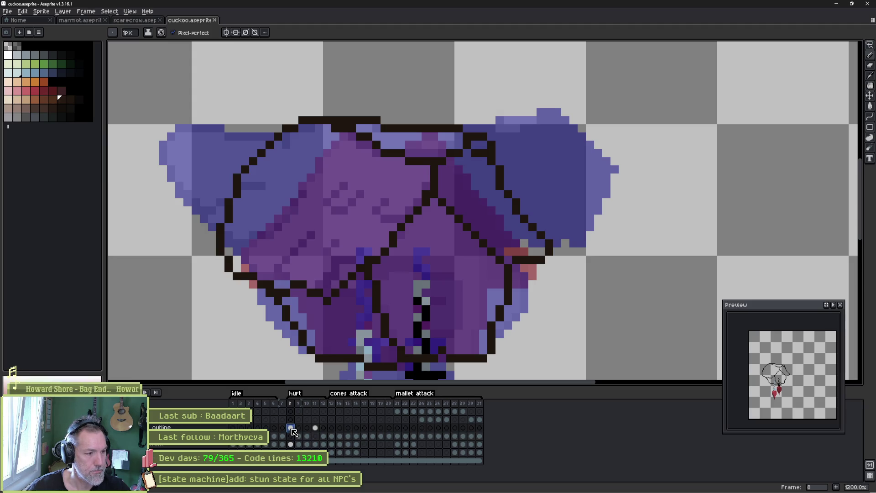
pyautogui.moveTo(292, 429); pyautogui.dragTo(315, 428)
pyautogui.click(315, 436)
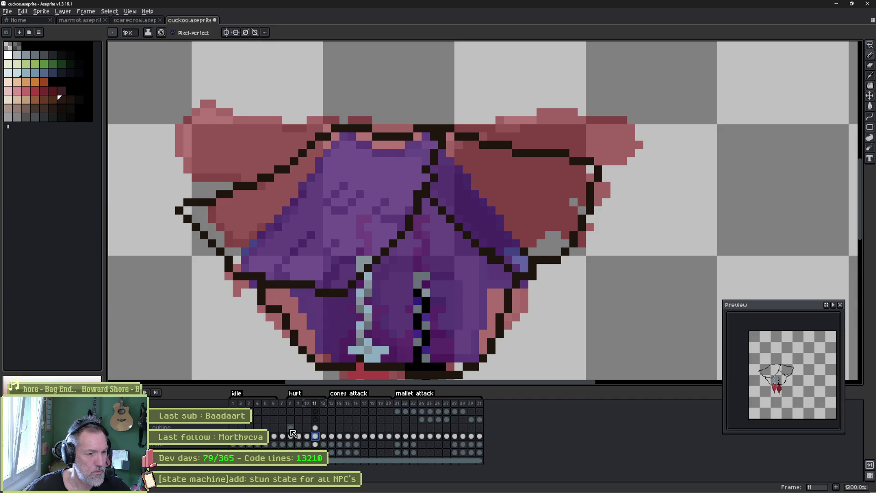
pyautogui.click(290, 429)
pyautogui.click(307, 419)
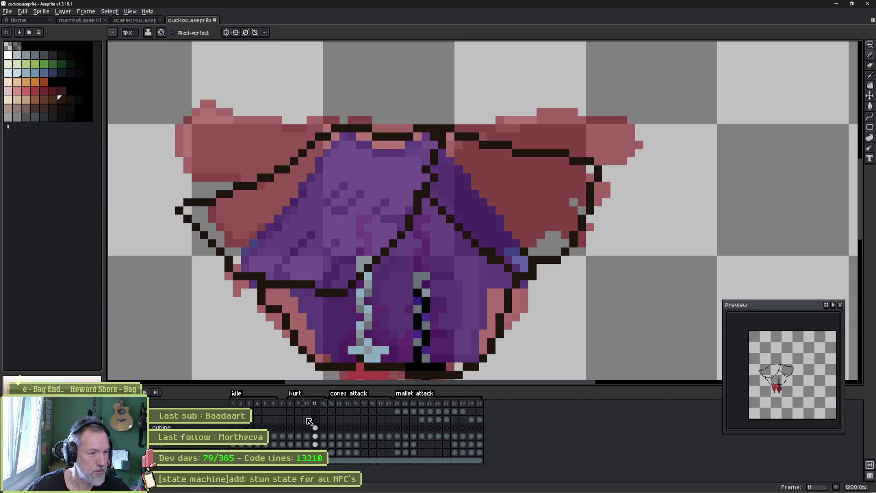
pyautogui.click(315, 428)
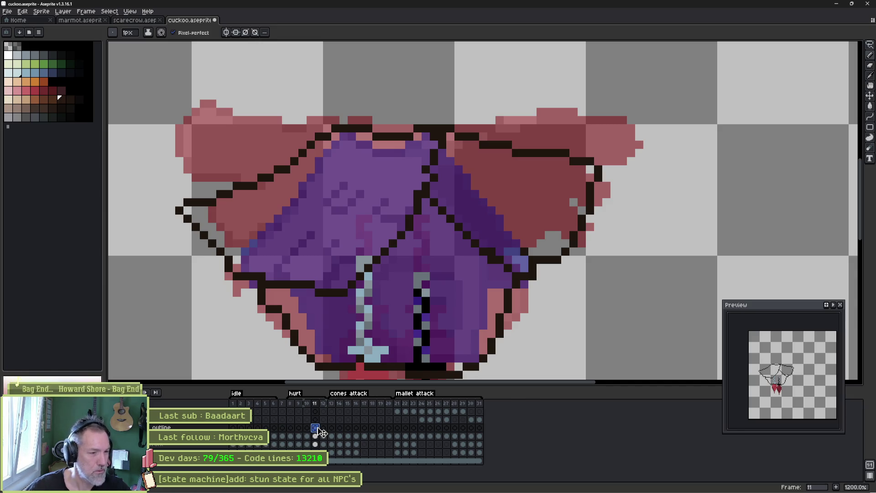
pyautogui.click(291, 437)
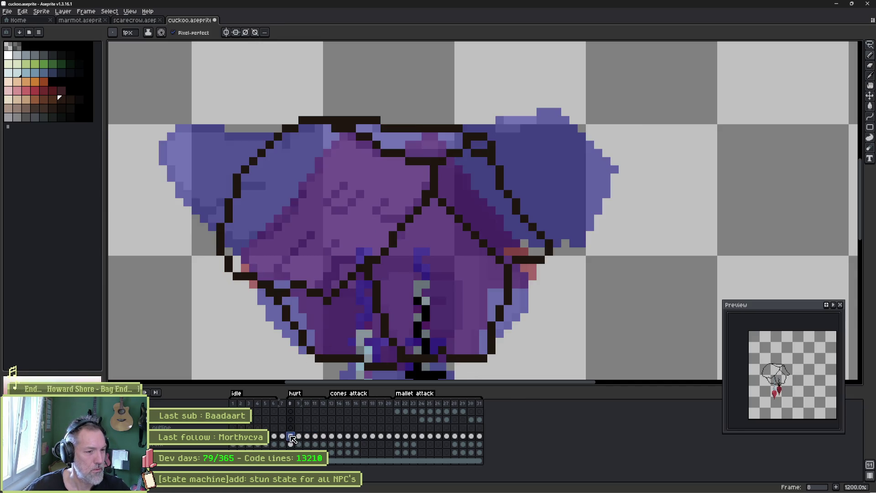
pyautogui.click(282, 436)
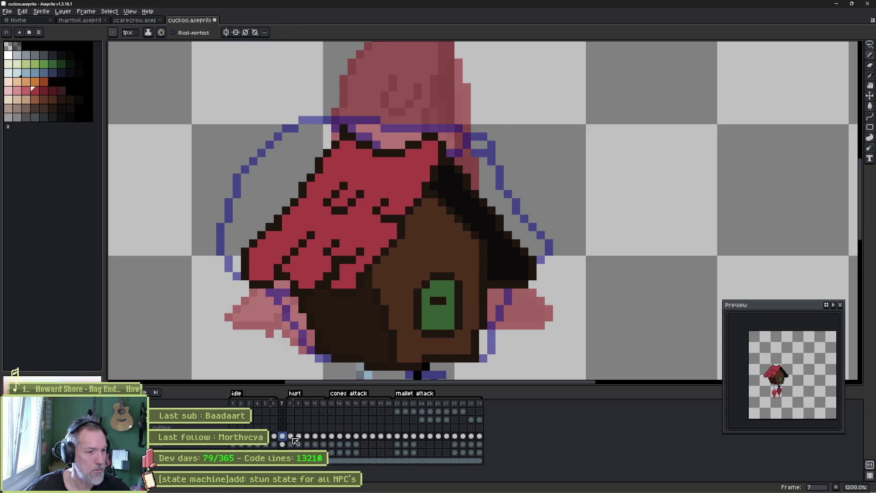
# On frame 8, fill the left wing red, the right wing black, and blacken the stray blue pixel.
pyautogui.click(290, 435)
pyautogui.press('g')
pyautogui.click(348, 210)
pyautogui.click(476, 188)
pyautogui.click(427, 148)
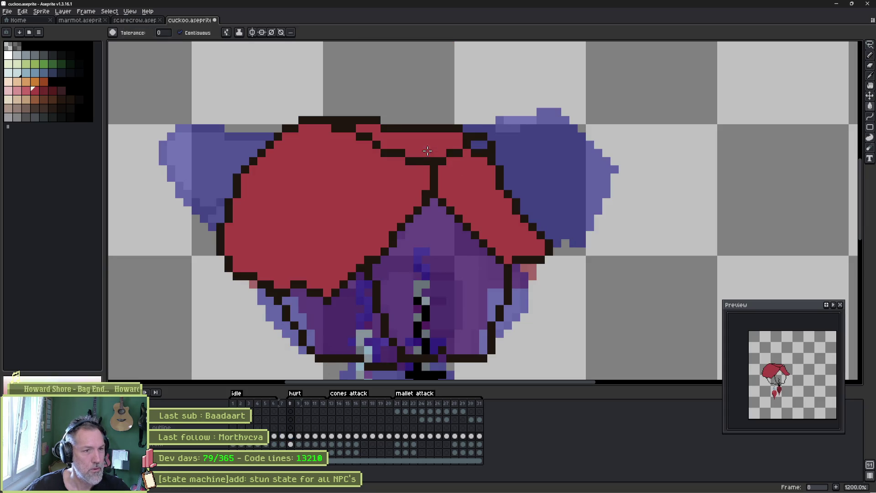
pyautogui.click(283, 436)
pyautogui.press('b')
pyautogui.press('g')
pyautogui.click(291, 436)
pyautogui.click(483, 215)
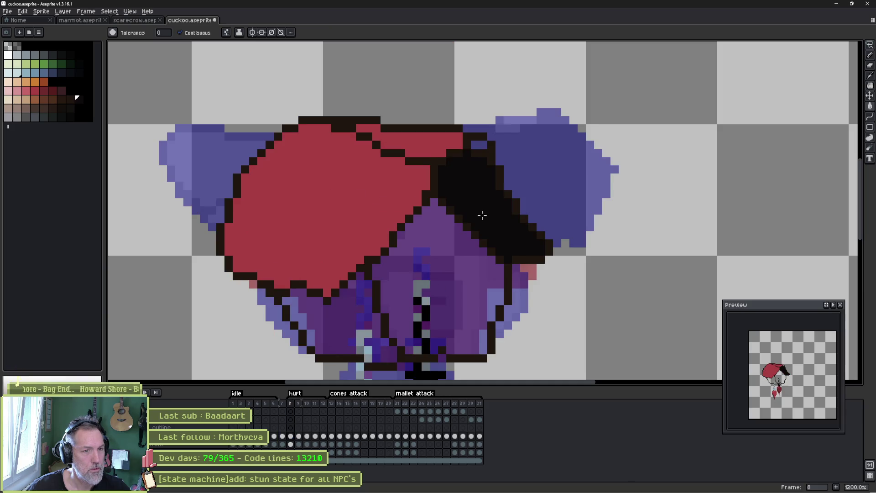
pyautogui.press('b')
pyautogui.click(477, 145)
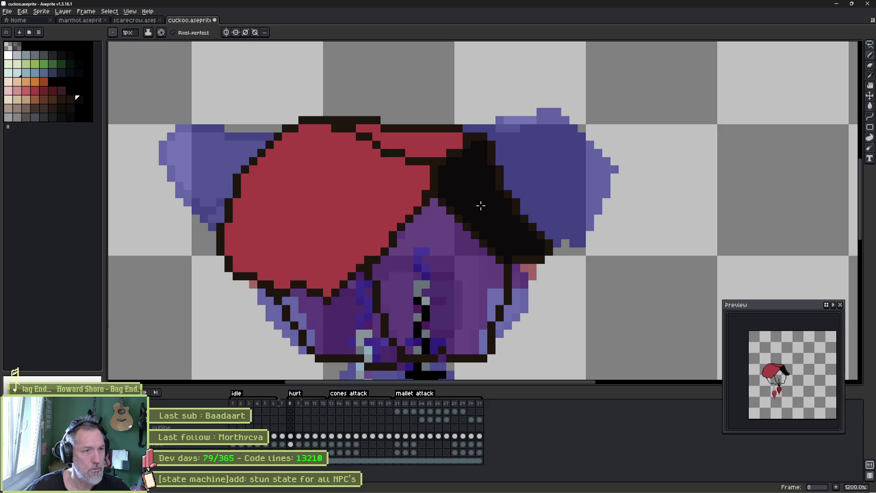
# Draw black feather strokes inside frame 8's red wing, comparing against frame 7.
pyautogui.press('i')
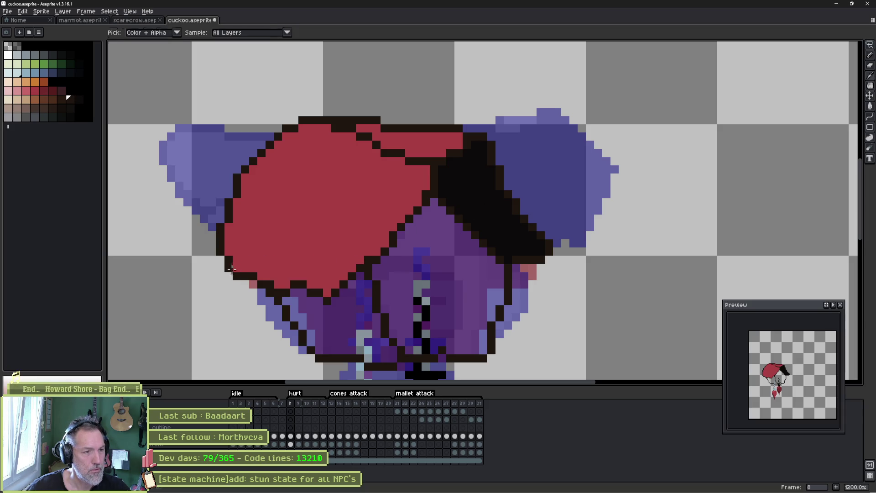
pyautogui.press('b')
pyautogui.moveTo(261, 241); pyautogui.dragTo(252, 261)
pyautogui.click(295, 276)
pyautogui.moveTo(343, 211)
pyautogui.mouseDown()
pyautogui.moveTo(340, 241)
pyautogui.moveTo(352, 234)
pyautogui.mouseUp()
pyautogui.press('Left')
pyautogui.press('Right')
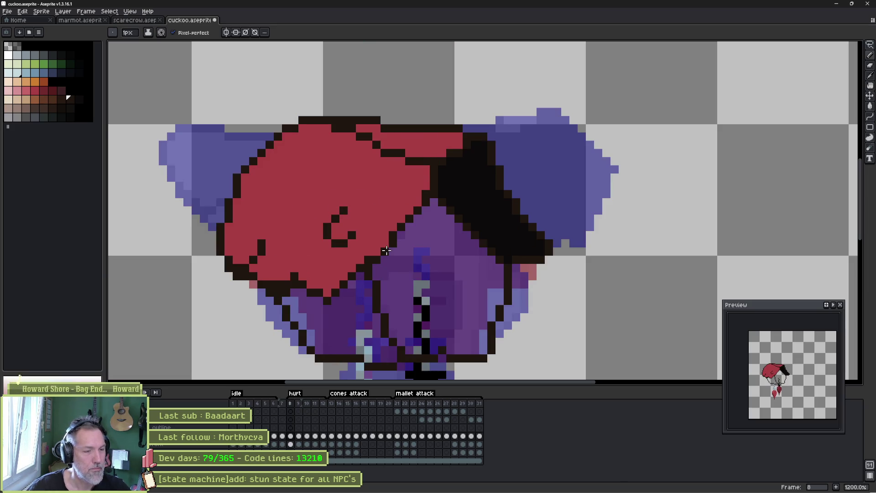
pyautogui.press('Left')
pyautogui.press('Right')
pyautogui.press('Left')
pyautogui.press('Right')
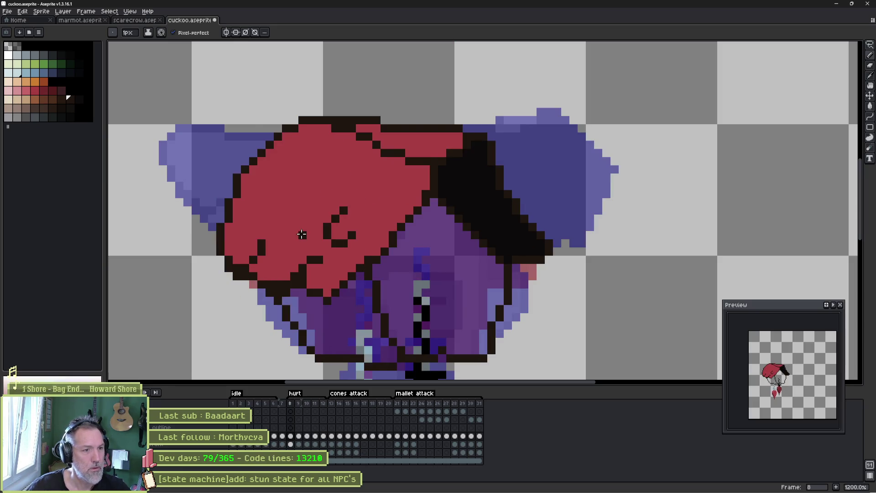
# Add a vertical feather line and two outline pixels in the red wing.
pyautogui.moveTo(397, 226); pyautogui.dragTo(376, 208)
pyautogui.click(385, 202)
pyautogui.click(351, 203)
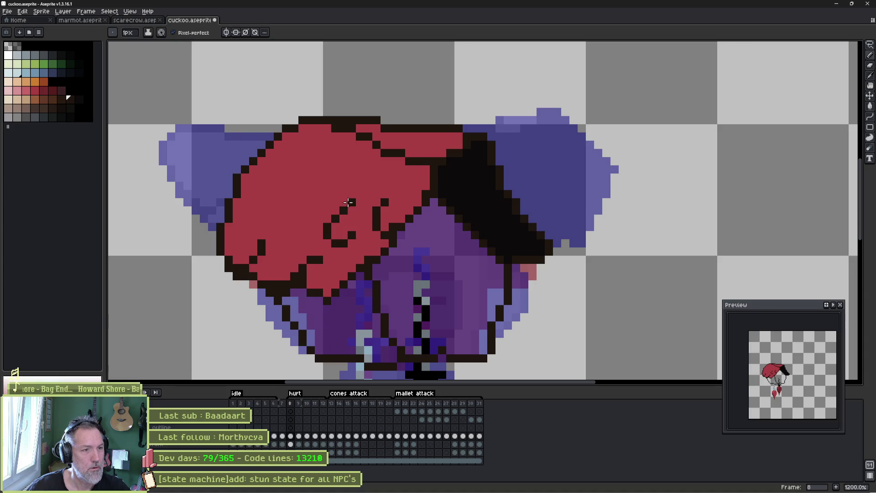
pyautogui.press('Left')
pyautogui.press('Right')
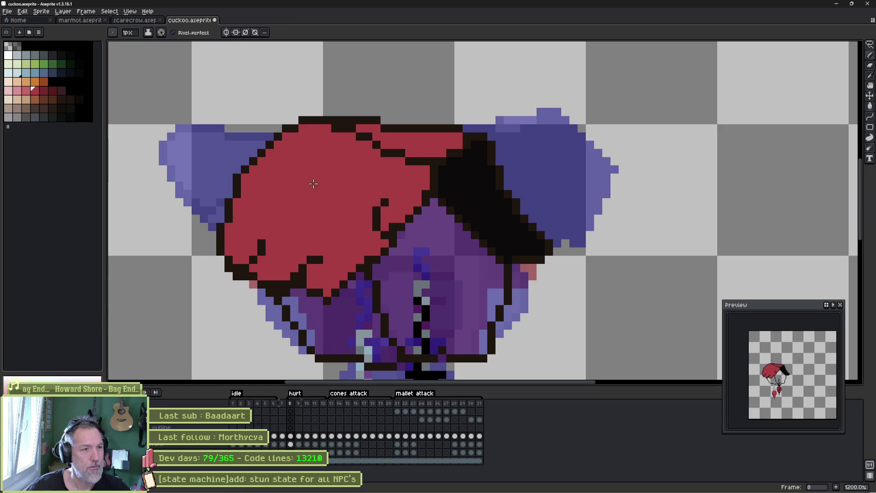
# Draw a curled black loop on the red wing, compare with frame 7, and advance to frame 9.
pyautogui.keyDown('alt'); pyautogui.click(380, 209); pyautogui.keyUp('alt')
pyautogui.click(304, 177)
pyautogui.moveTo(305, 177)
pyautogui.mouseDown()
pyautogui.moveTo(287, 203)
pyautogui.moveTo(327, 193)
pyautogui.mouseUp()
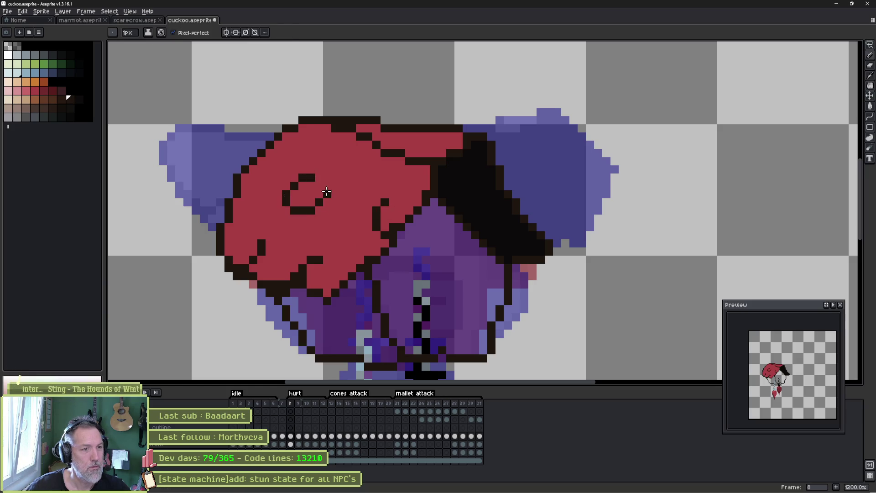
pyautogui.press('Left')
pyautogui.press('Right')
pyautogui.press('Left')
pyautogui.press('Right')
pyautogui.press('Left')
pyautogui.press('Right')
pyautogui.press('Right')
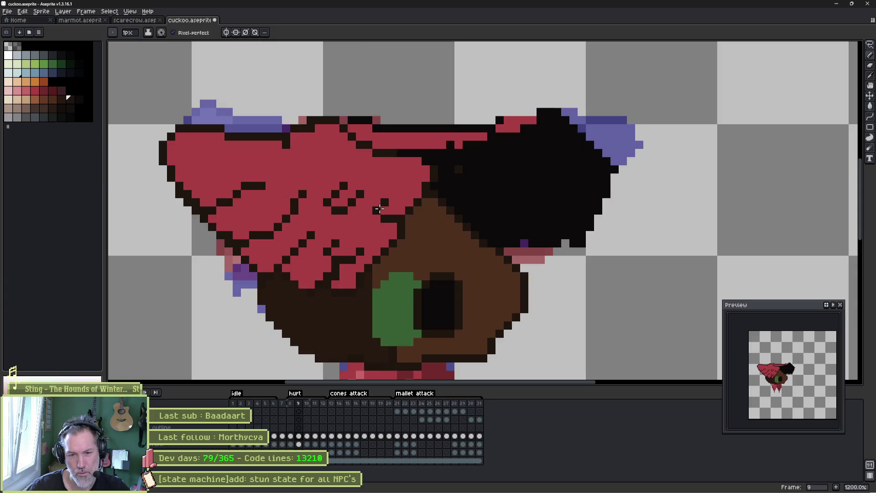
# Step through the frames around frame 9 to review the hurt poses, ending on frame 8.
pyautogui.press('Left')
pyautogui.press('Left')
pyautogui.press('Right')
pyautogui.press('Right')
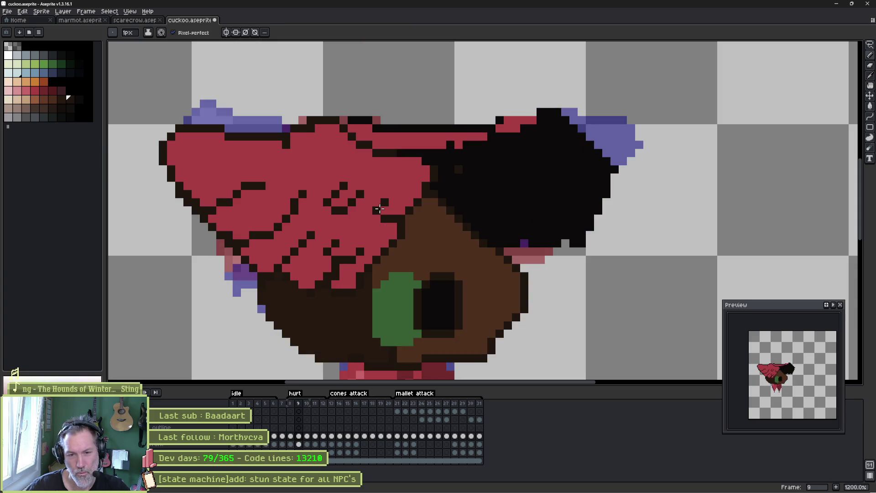
pyautogui.press('Right')
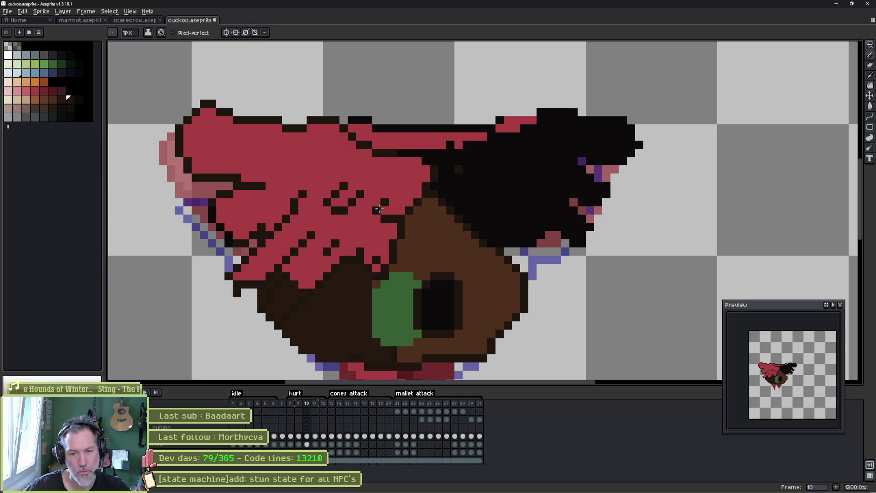
pyautogui.press('Right')
pyautogui.press('Left')
pyautogui.press('Left')
pyautogui.press('Left')
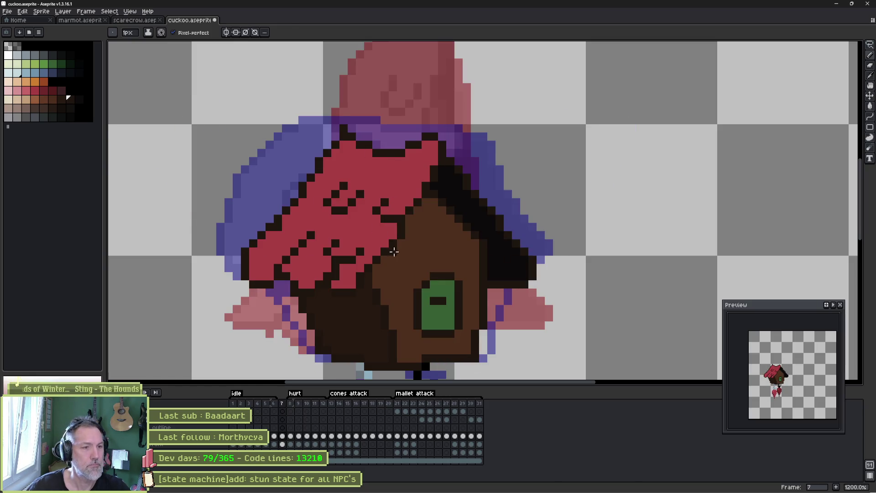
pyautogui.press('Right')
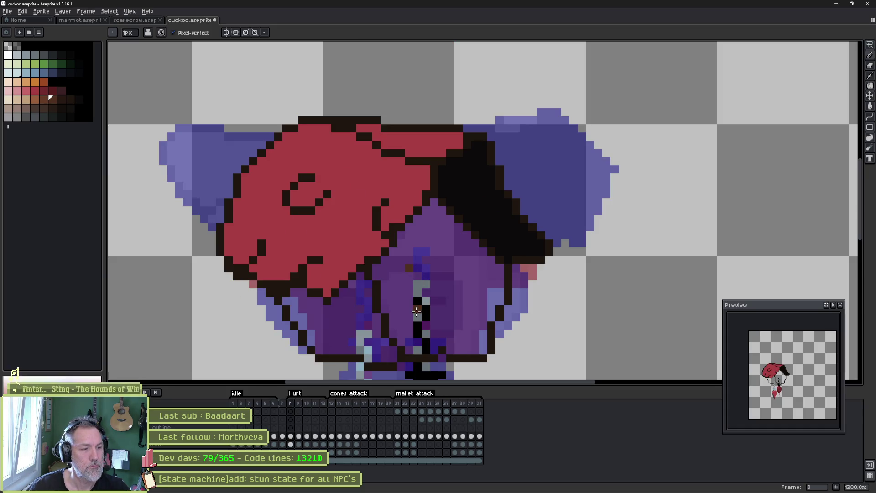
# Bucket-fill frame 8's purple body brown and its lower body with frame 7's dark brown.
pyautogui.press('g')
pyautogui.click(463, 285)
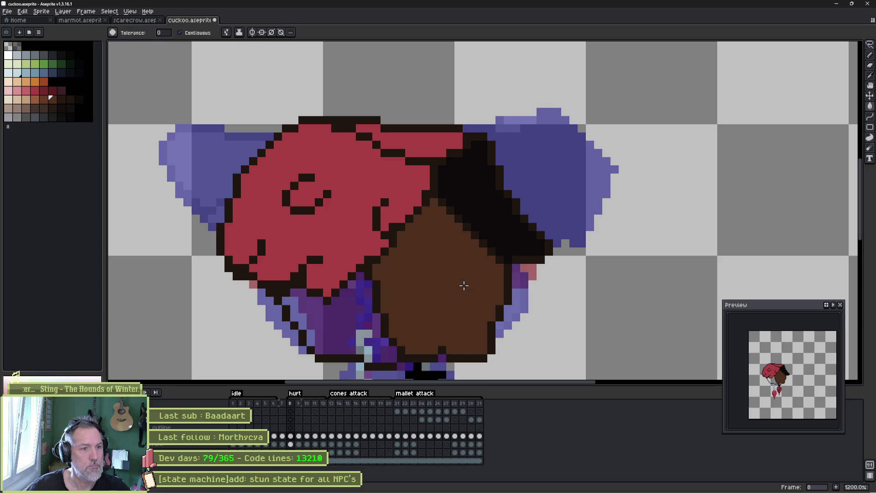
pyautogui.press(',')
pyautogui.press('i')
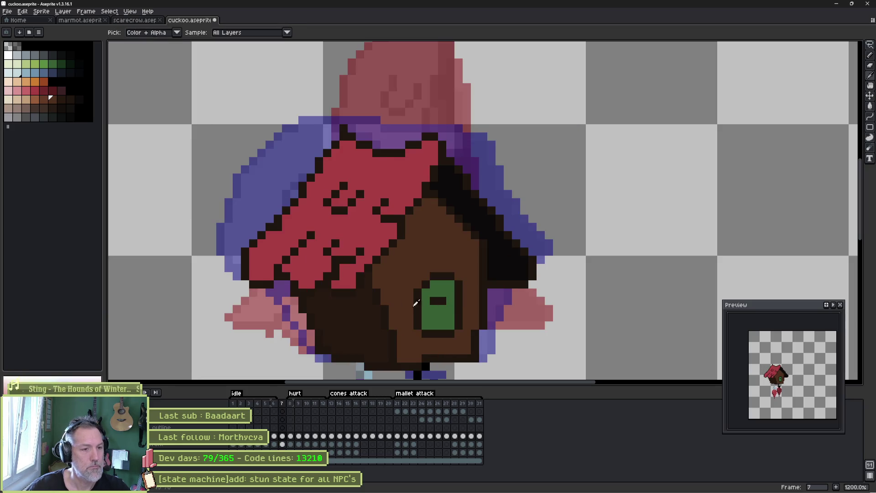
pyautogui.click(361, 317)
pyautogui.press('g')
pyautogui.press('.')
pyautogui.click(362, 318)
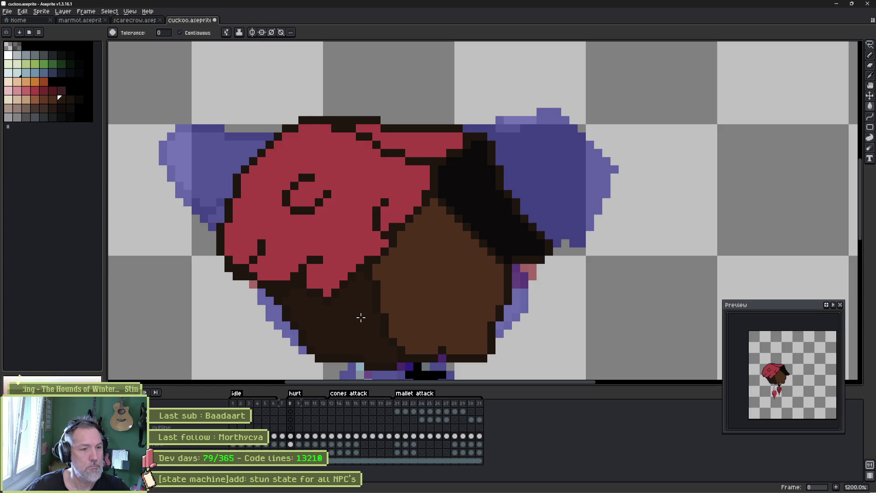
# Lasso-select the green door and dark eye on frame 9.
pyautogui.press('.')
pyautogui.press('b')
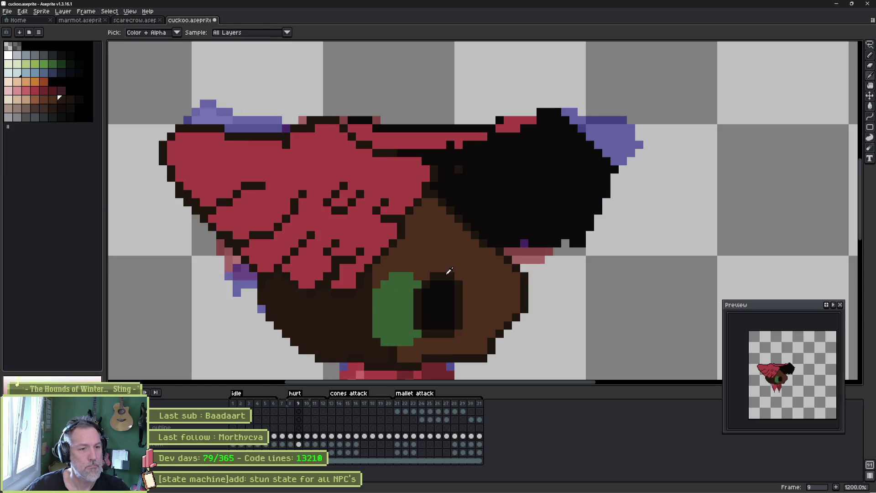
pyautogui.press('.')
pyautogui.press(',')
pyautogui.press(',')
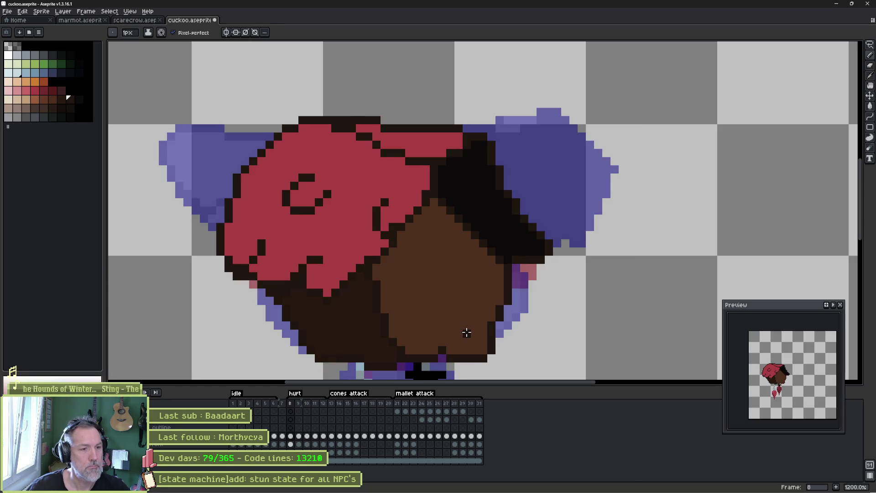
pyautogui.press('.')
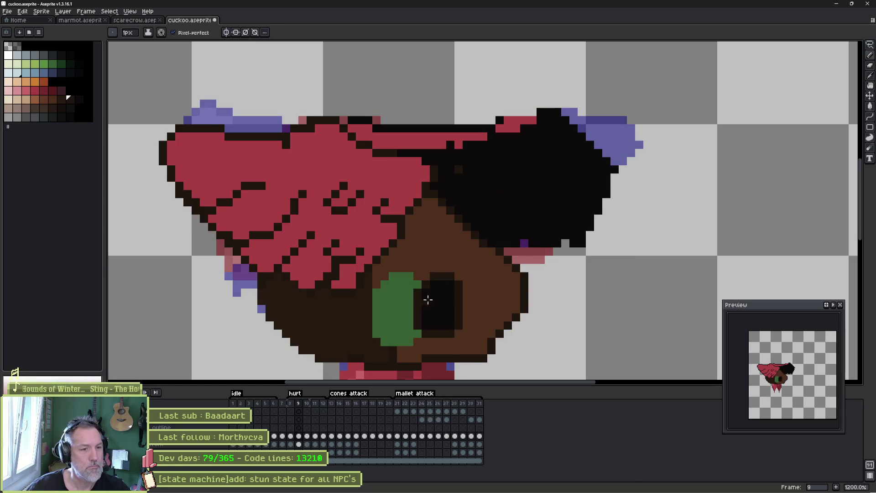
pyautogui.press('q')
pyautogui.moveTo(457, 265)
pyautogui.mouseDown()
pyautogui.moveTo(425, 349)
pyautogui.moveTo(382, 338)
pyautogui.moveTo(375, 315)
pyautogui.moveTo(399, 276)
pyautogui.moveTo(461, 267)
pyautogui.mouseUp()
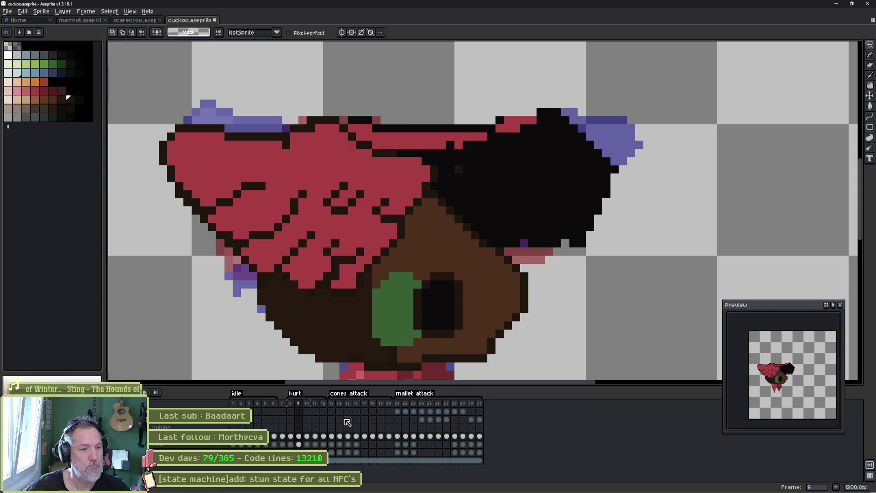
pyautogui.click(291, 436)
# Paste the door and eye onto frame 8 and draw a dark line down the door.
pyautogui.hotkey('ctrl', 'v')
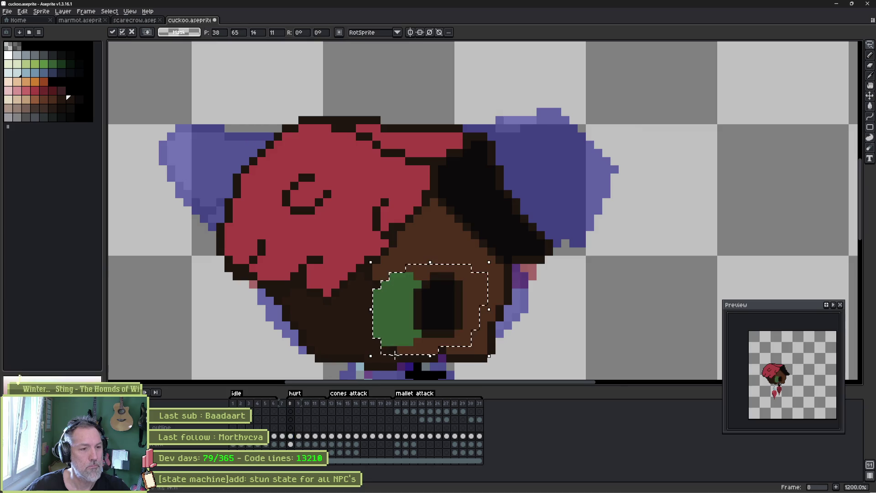
pyautogui.hotkey('ctrl', 'd')
pyautogui.press('i')
pyautogui.click(383, 274)
pyautogui.press('b')
pyautogui.moveTo(383, 291)
pyautogui.mouseDown()
pyautogui.moveTo(392, 349)
pyautogui.moveTo(373, 308)
pyautogui.mouseUp()
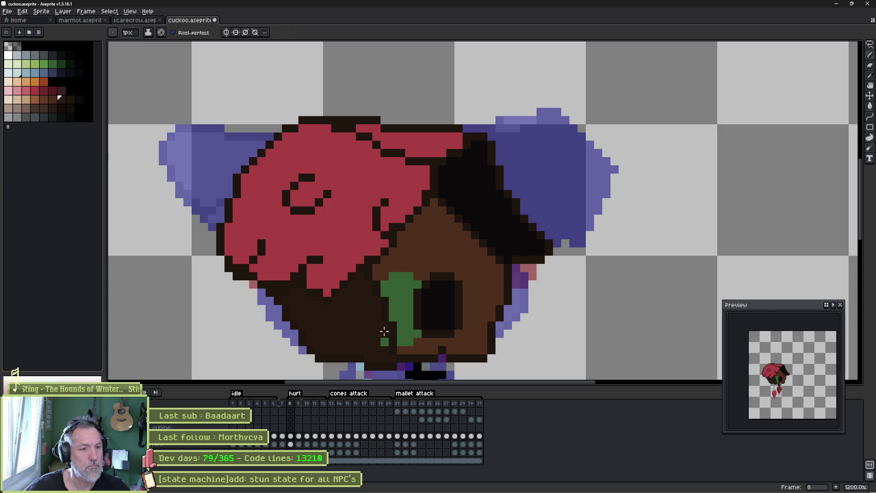
# Touch up the door's green pixels along its top and right edge.
pyautogui.keyDown('alt'); pyautogui.click(401, 286); pyautogui.keyUp('alt')
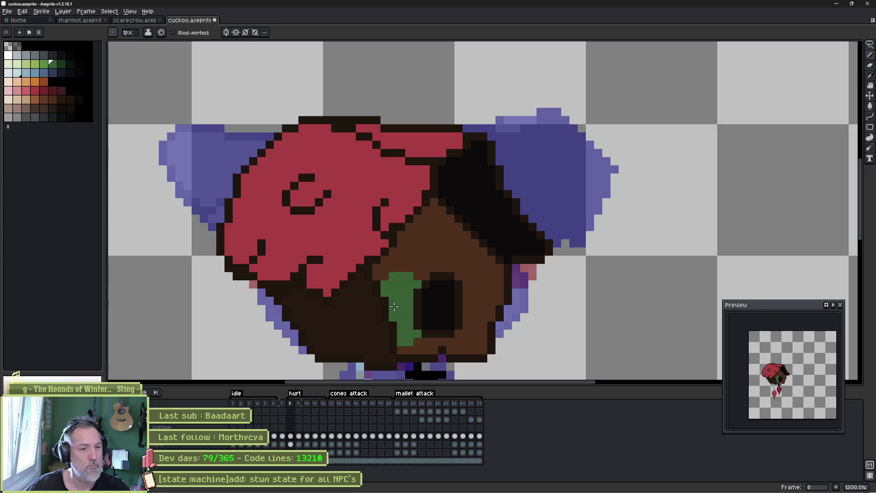
pyautogui.keyDown('alt'); pyautogui.click(383, 286); pyautogui.keyUp('alt')
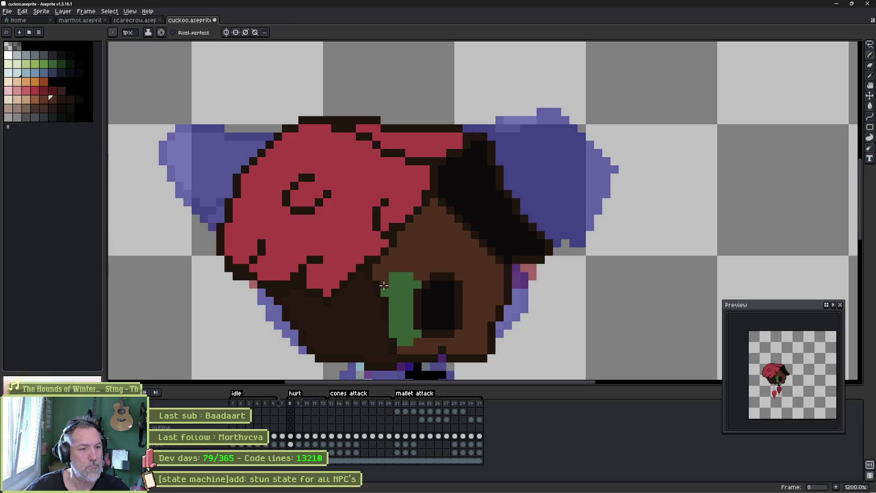
pyautogui.keyDown('alt'); pyautogui.click(409, 282); pyautogui.keyUp('alt')
pyautogui.click(402, 269)
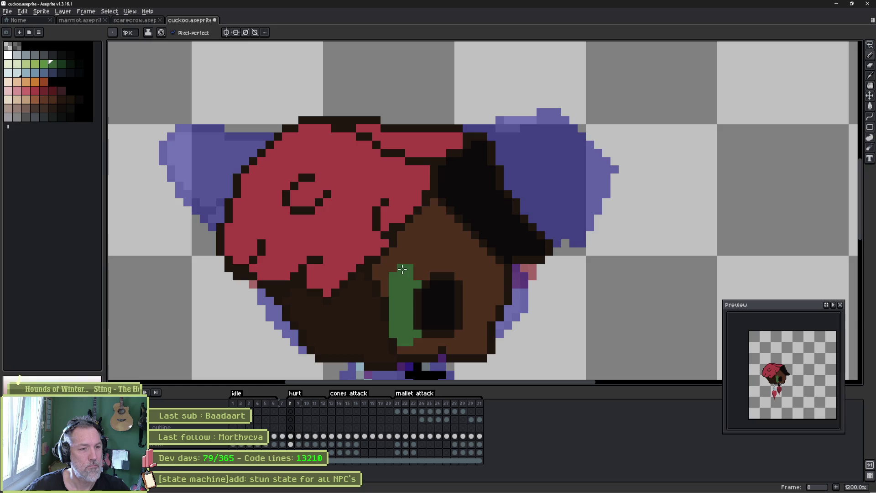
pyautogui.press('alt')
pyautogui.moveTo(416, 293)
pyautogui.mouseDown()
pyautogui.moveTo(421, 325)
pyautogui.moveTo(420, 315)
pyautogui.mouseUp()
pyautogui.keyDown('alt'); pyautogui.click(427, 316); pyautogui.keyUp('alt')
# Step between frames 7 and 9 to check the pasted door.
pyautogui.press('.')
pyautogui.press(',')
pyautogui.press(',')
pyautogui.press('.')
pyautogui.press('.')
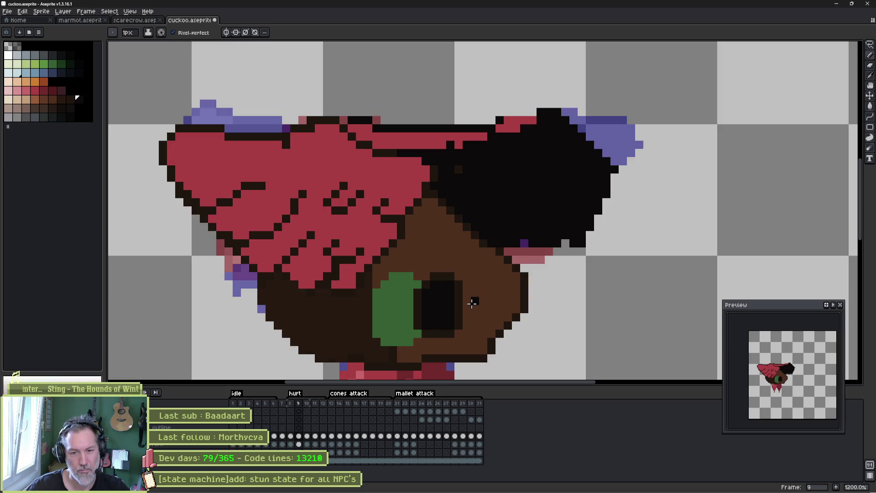
# Flip between frames 6 and 12 to compare poses, settling on hurt frame 10.
pyautogui.press('.')
pyautogui.press('.')
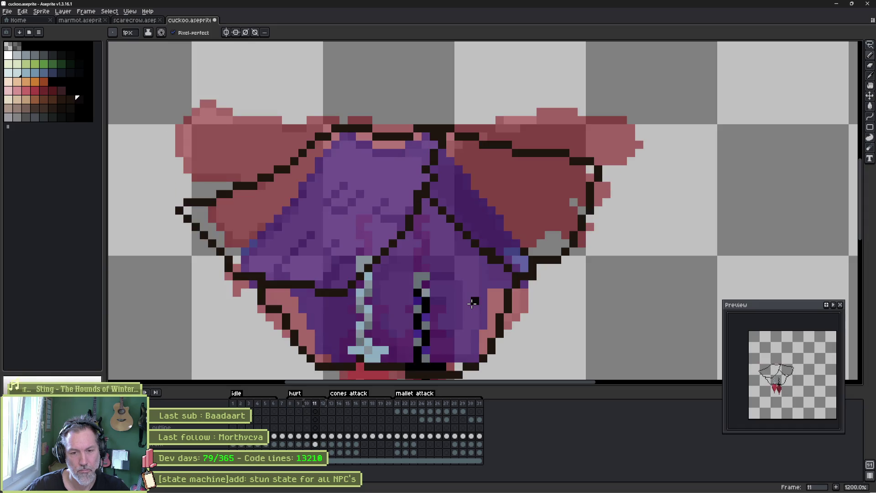
pyautogui.press('.')
pyautogui.press('.')
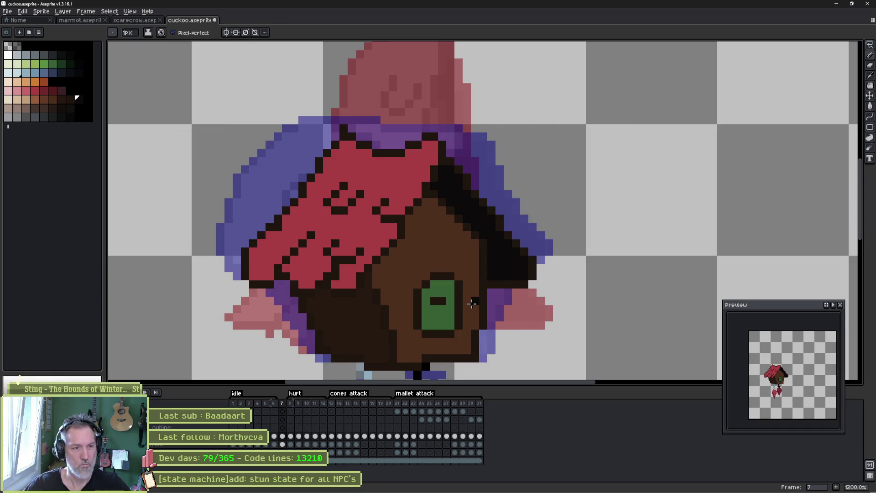
pyautogui.press('.')
pyautogui.press('.')
pyautogui.press('.')
pyautogui.press(',')
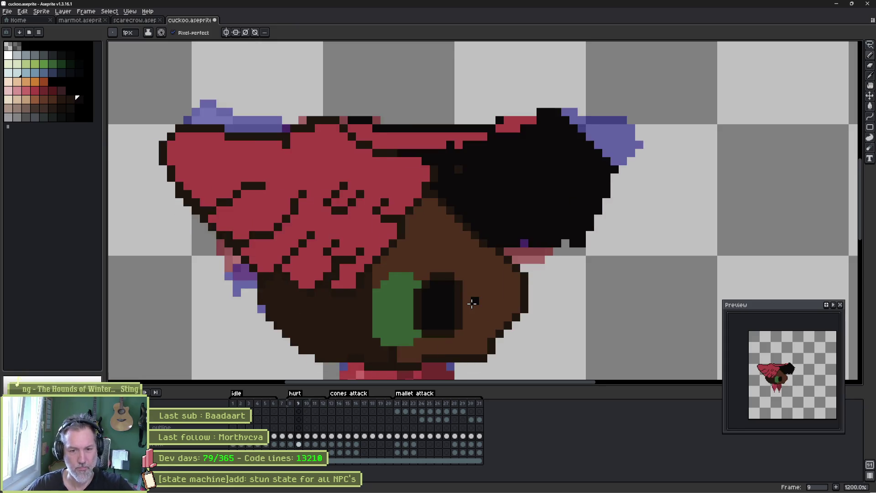
pyautogui.press('.')
pyautogui.press('.')
pyautogui.press('.')
pyautogui.press('.')
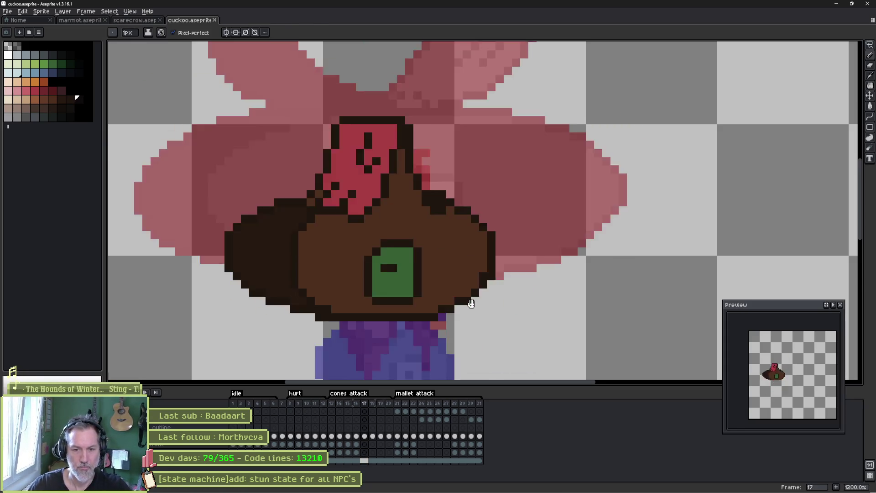
pyautogui.press(',')
pyautogui.press(',')
pyautogui.press(',')
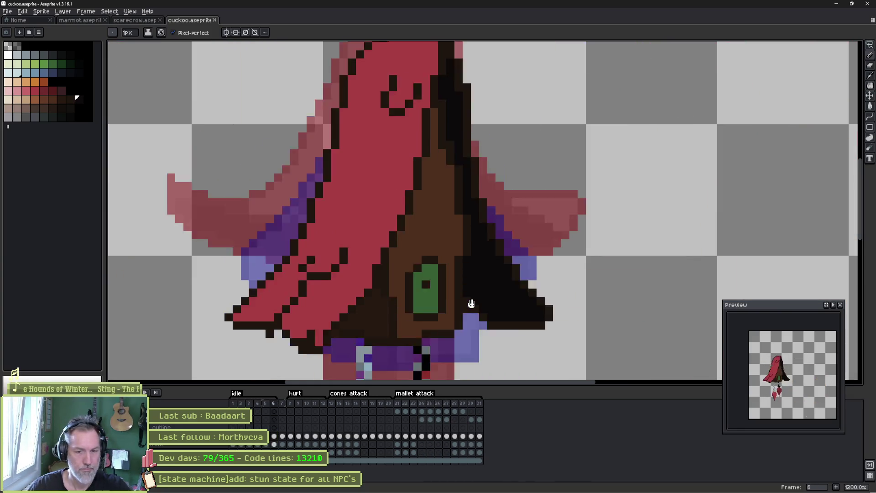
pyautogui.press('.')
pyautogui.press('.')
pyautogui.press('.')
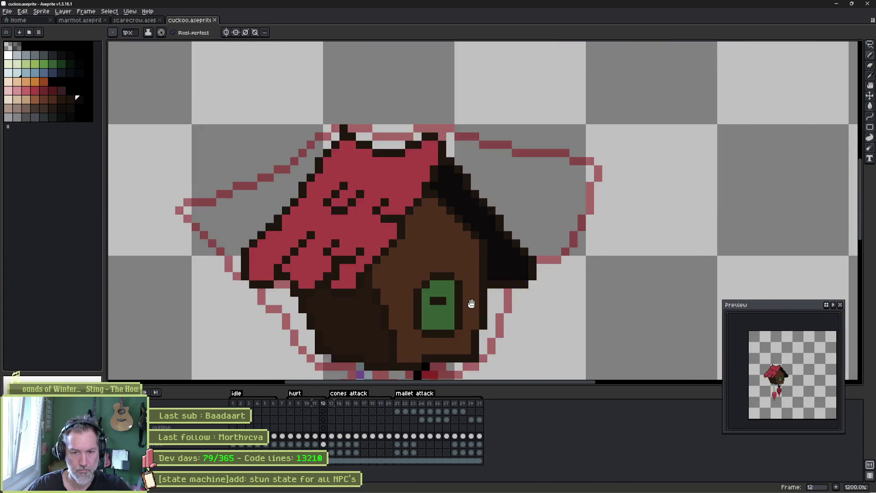
pyautogui.press(',')
pyautogui.press(',')
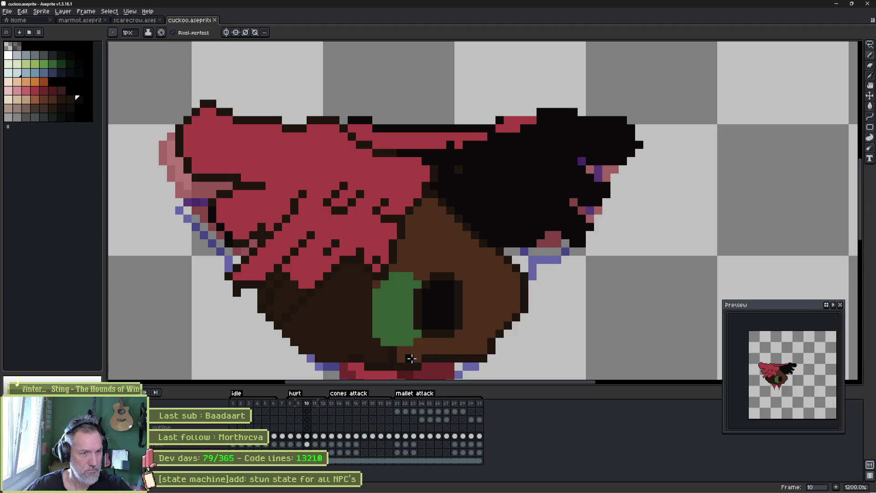
# Draw dark outlines along the tops of frame 10's red and black wings.
pyautogui.keyDown('alt'); pyautogui.click(491, 182); pyautogui.keyUp('alt')
pyautogui.click(396, 154)
pyautogui.moveTo(396, 155)
pyautogui.mouseDown()
pyautogui.moveTo(458, 152)
pyautogui.moveTo(516, 134)
pyautogui.mouseUp()
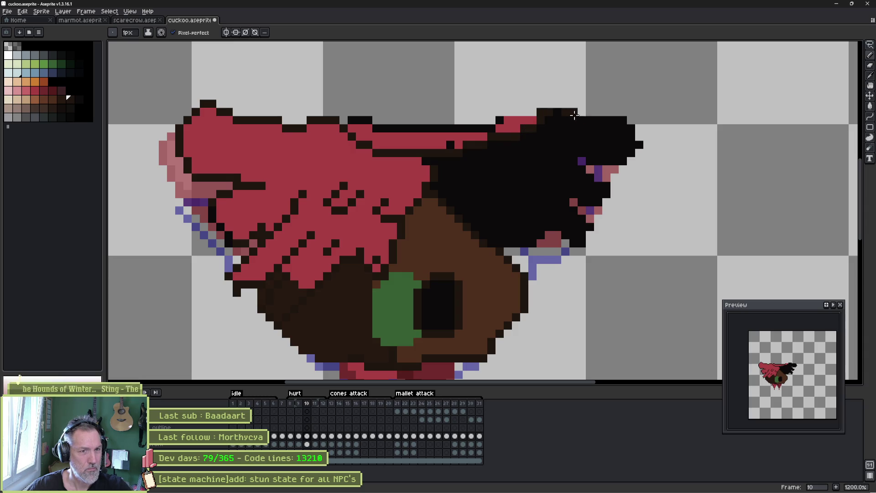
pyautogui.moveTo(578, 120); pyautogui.dragTo(627, 120)
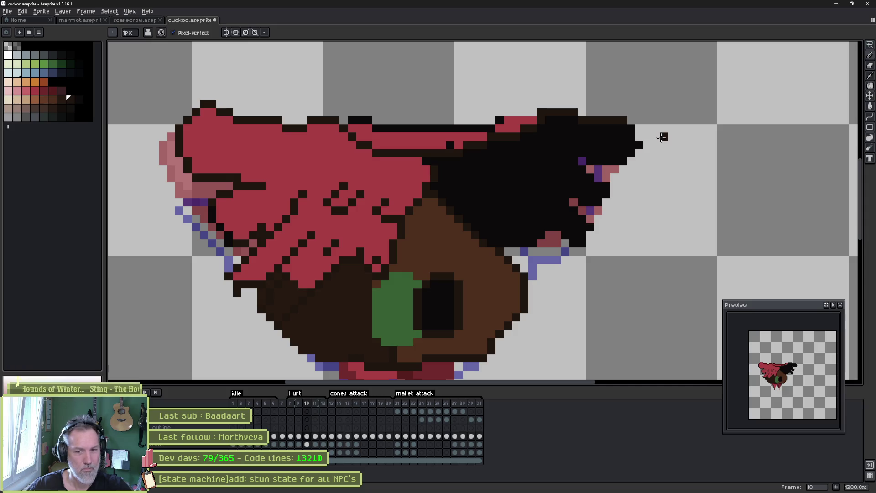
pyautogui.keyDown('alt'); pyautogui.click(488, 123); pyautogui.keyUp('alt')
pyautogui.moveTo(500, 120); pyautogui.dragTo(534, 123)
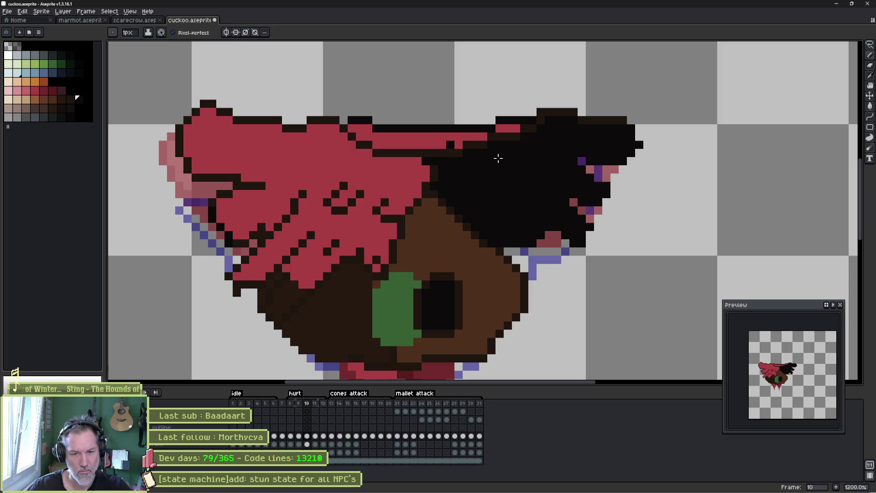
# Fix the wing-edge pixels under the red and black wings, undoing a stray black pixel.
pyautogui.press('e')
pyautogui.press('b')
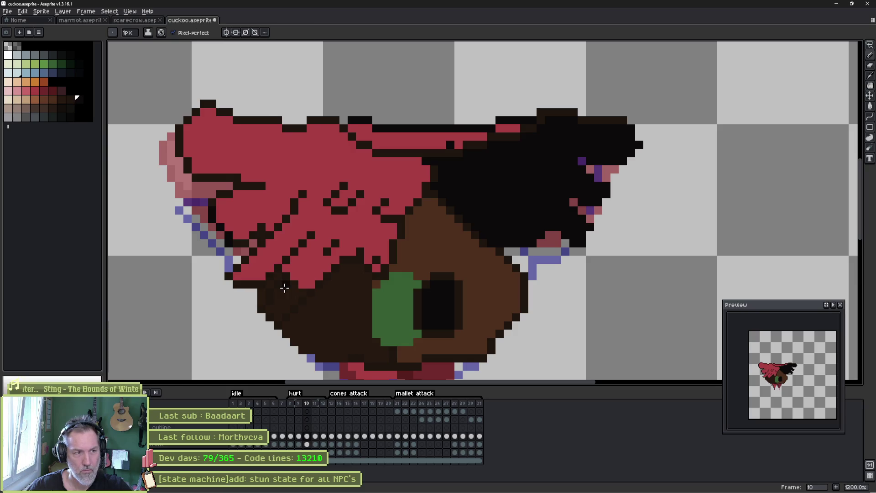
pyautogui.click(229, 256)
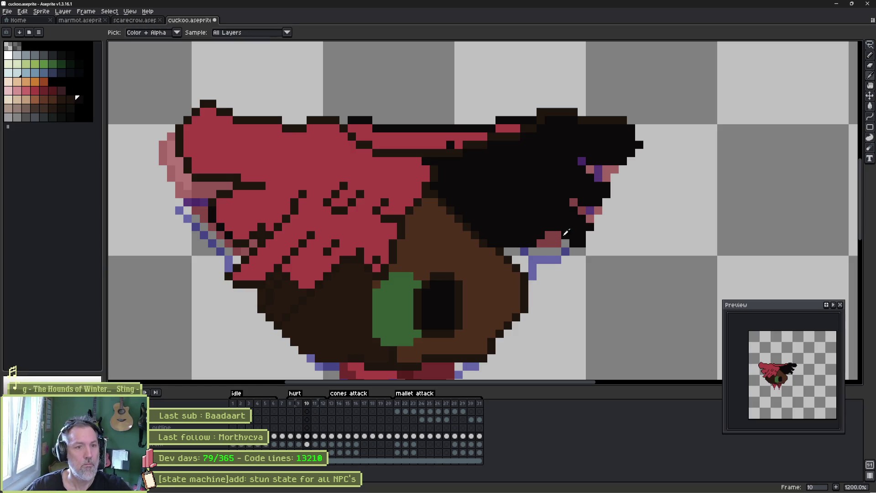
pyautogui.moveTo(550, 234); pyautogui.dragTo(564, 240)
pyautogui.hotkey('ctrl', 'z')
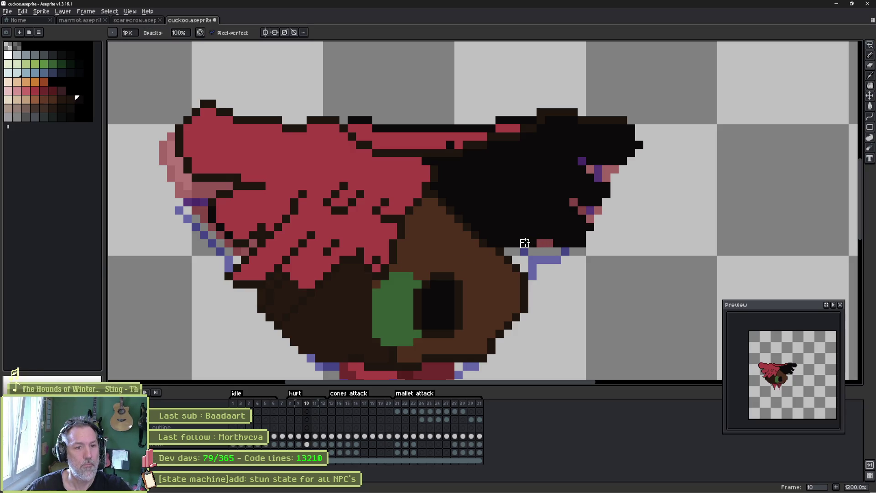
pyautogui.click(516, 235)
pyautogui.press('e')
pyautogui.rightClick(545, 243)
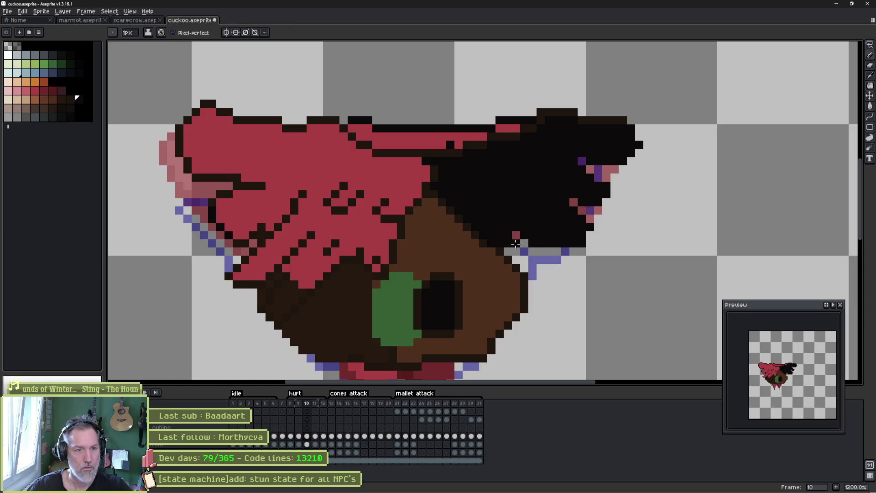
pyautogui.press('b')
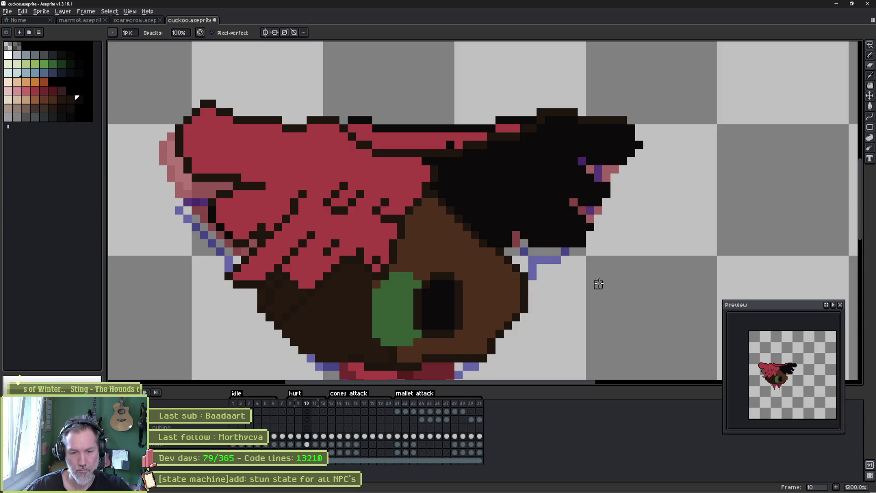
# Save the sprite and toggle between frames 7 and 8 to compare.
pyautogui.press('e')
pyautogui.hotkey('ctrl', 's')
pyautogui.press(',')
pyautogui.press(',')
pyautogui.press(',')
pyautogui.press('.')
pyautogui.press(',')
pyautogui.press('.')
pyautogui.press(',')
pyautogui.press('.')
pyautogui.press(',')
pyautogui.press('.')
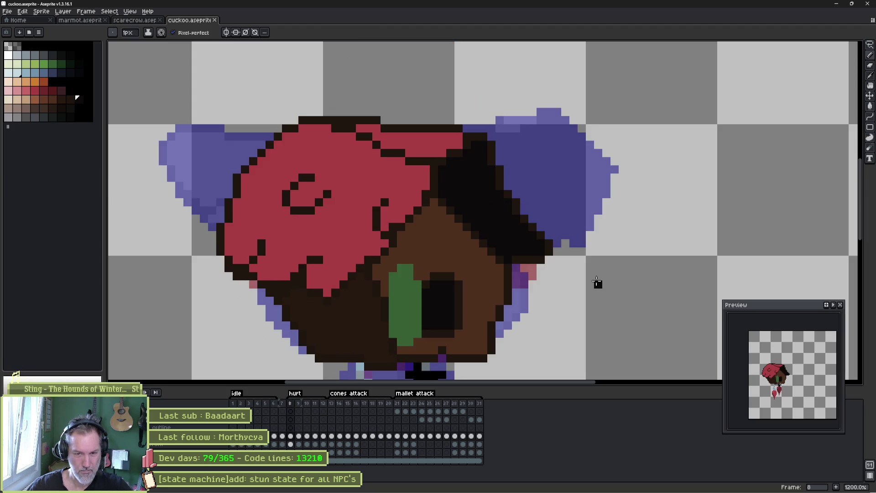
# Step forward to frame 11, comparing it with frame 10.
pyautogui.press('.')
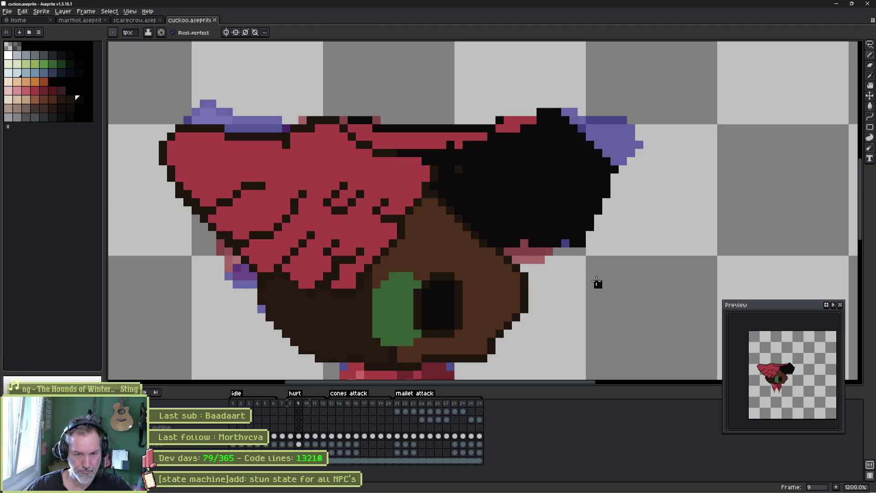
pyautogui.press('.')
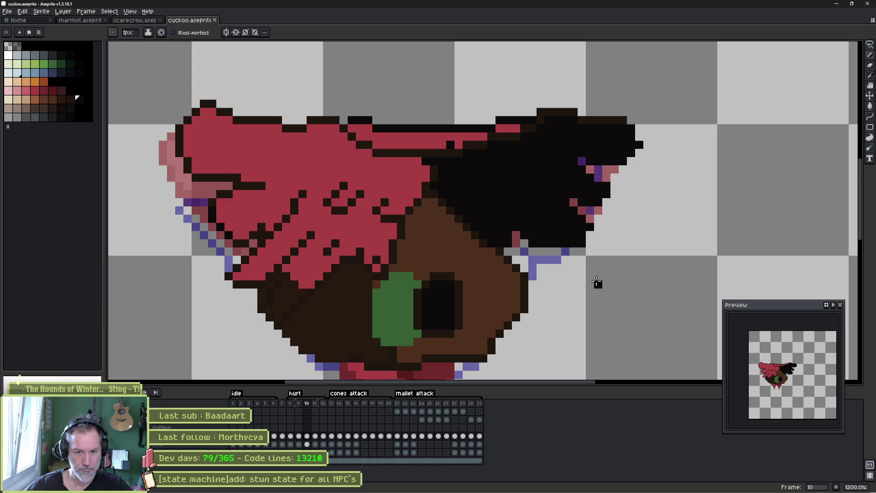
pyautogui.press('.')
pyautogui.press(',')
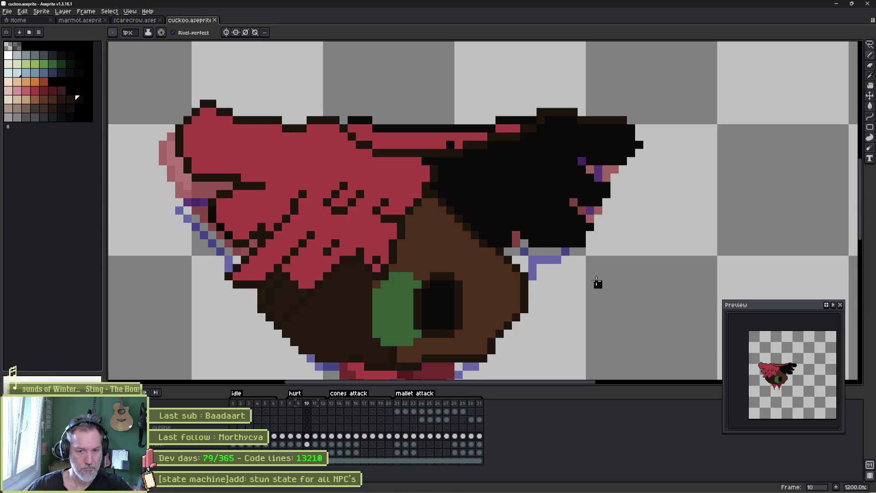
pyautogui.press('.')
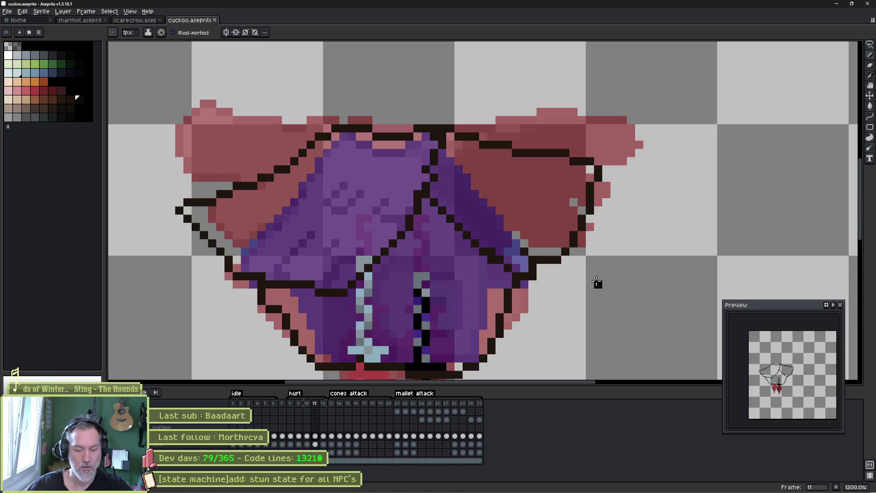
pyautogui.press(',')
# Bucket-fill frame 11's left wing red and its right wing black.
pyautogui.keyDown('alt'); pyautogui.click(410, 192); pyautogui.keyUp('alt')
pyautogui.press('g')
pyautogui.press('.')
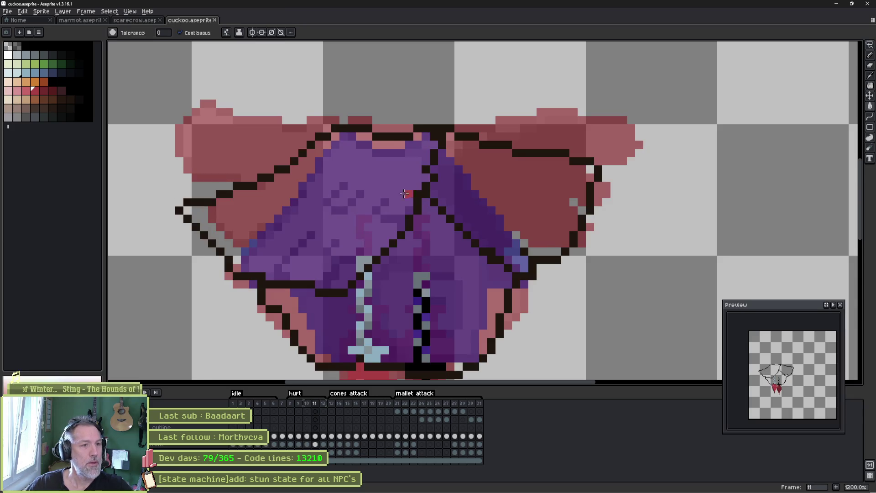
pyautogui.click(403, 194)
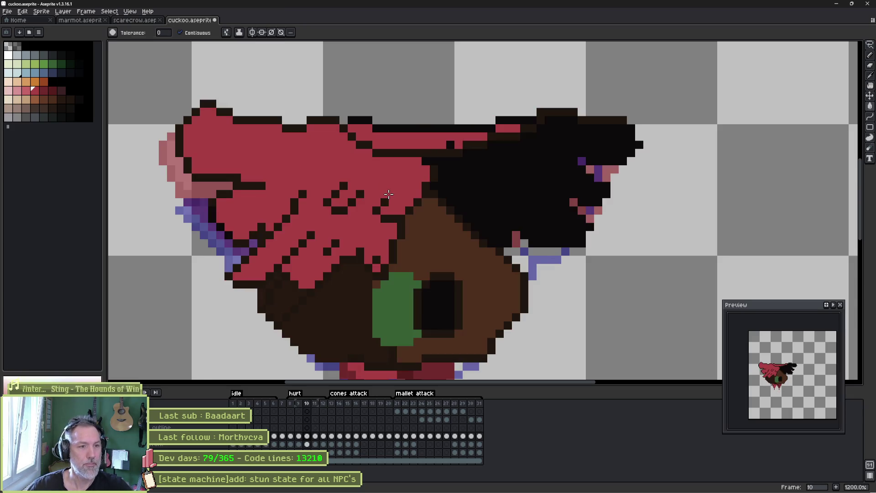
pyautogui.press(',')
pyautogui.keyDown('alt'); pyautogui.click(548, 223); pyautogui.keyUp('alt')
pyautogui.press('.')
pyautogui.click(548, 225)
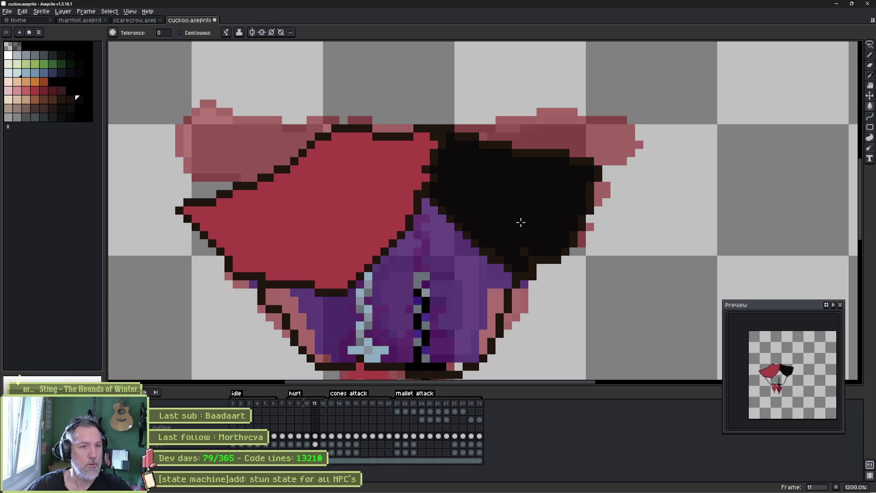
# Back on frame 10, pick two dark browns from the body for drawing.
pyautogui.press(',')
pyautogui.press('b')
pyautogui.keyDown('alt'); pyautogui.click(353, 299); pyautogui.keyUp('alt')
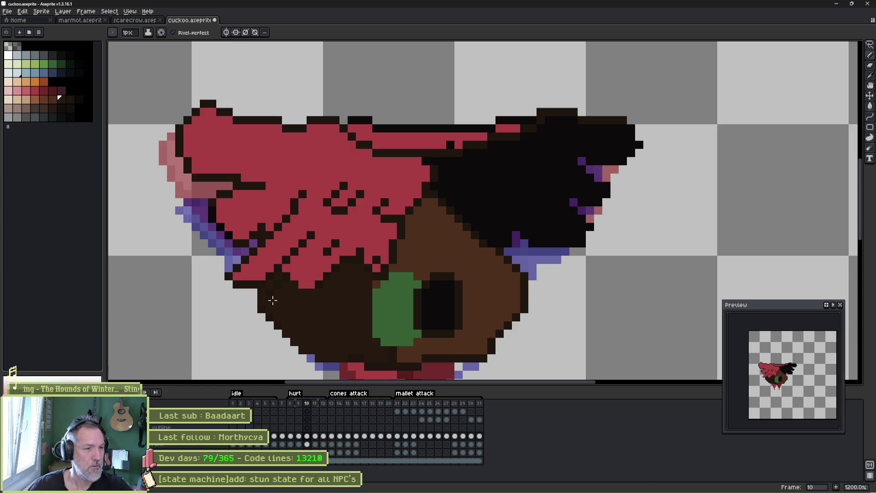
pyautogui.keyDown('alt'); pyautogui.click(260, 289); pyautogui.keyUp('alt')
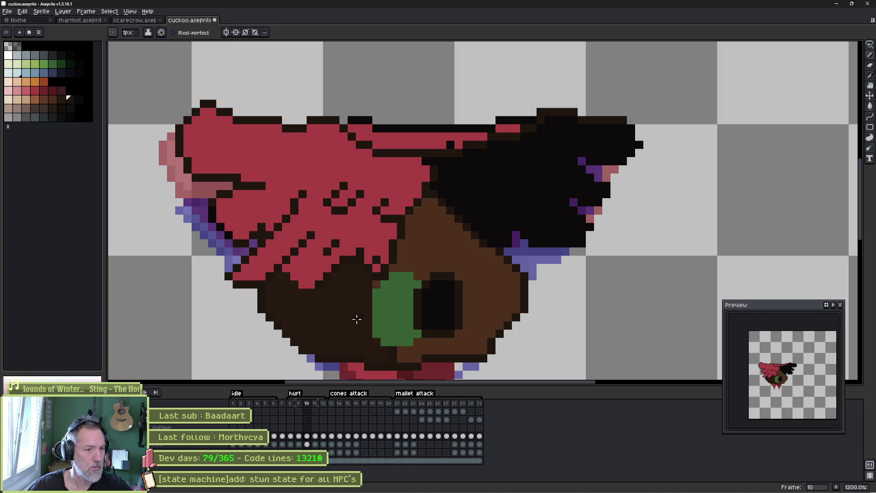
# Zoom in, pick a darker brown from the sprite, and bring the red wing into view.
pyautogui.scroll(3, 327, 339)
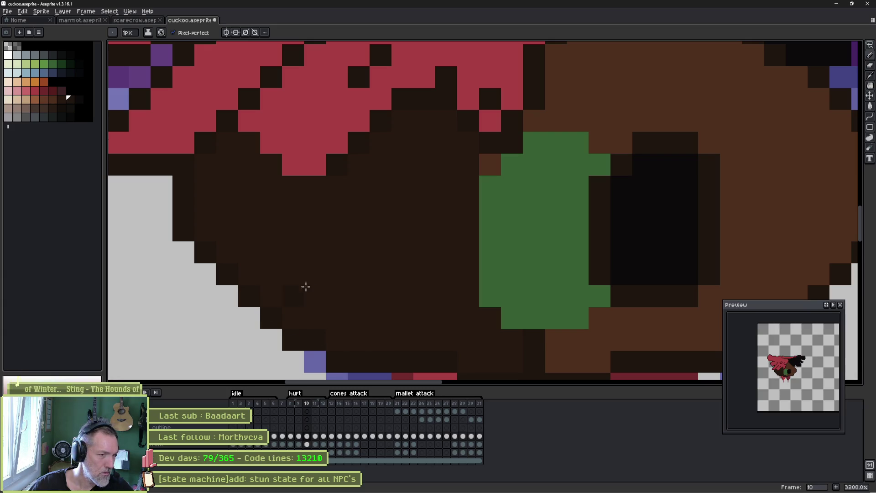
pyautogui.scroll(-2, 344, 274)
pyautogui.scroll(4, 342, 242)
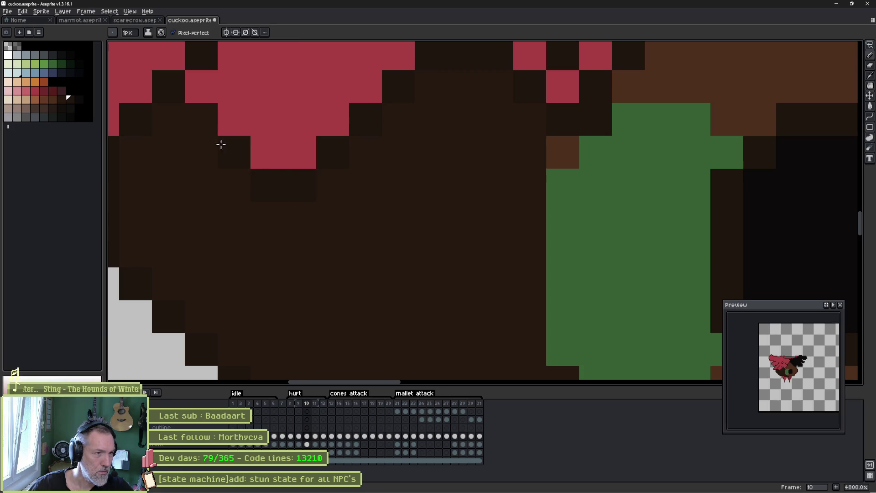
pyautogui.scroll(-3, 356, 186)
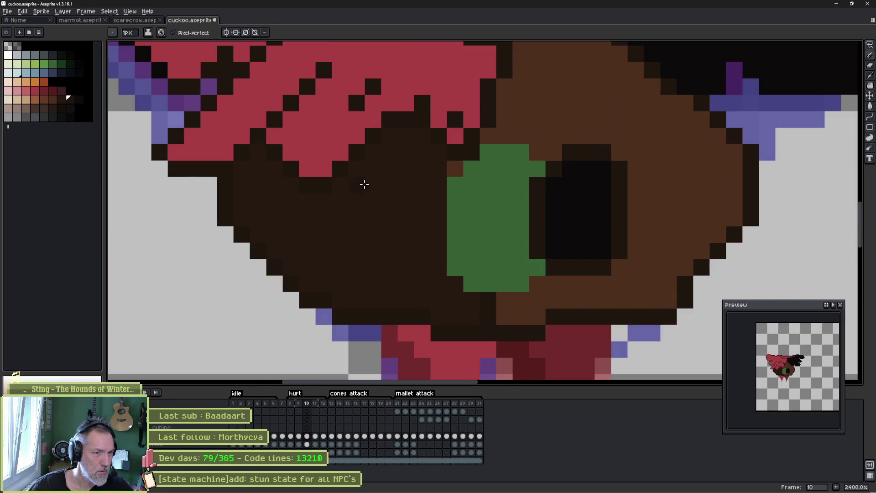
pyautogui.keyDown('alt'); pyautogui.click(412, 133); pyautogui.keyUp('alt')
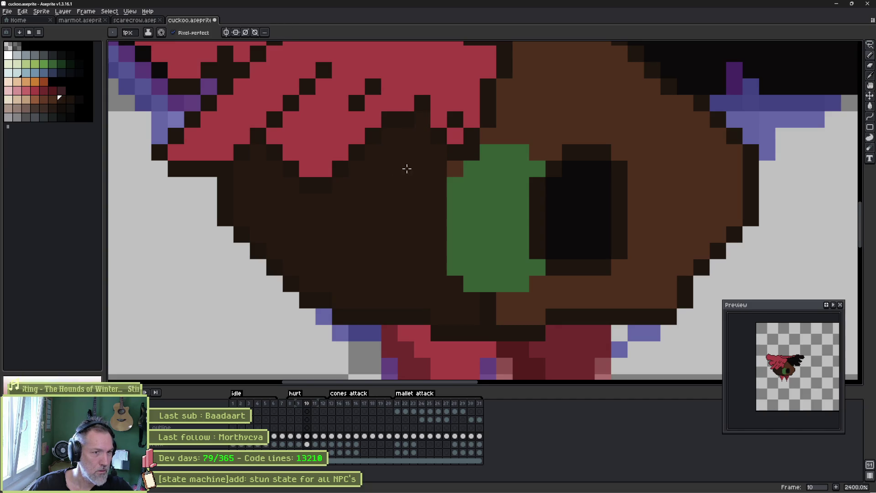
pyautogui.keyDown('alt'); pyautogui.click(421, 97); pyautogui.keyUp('alt')
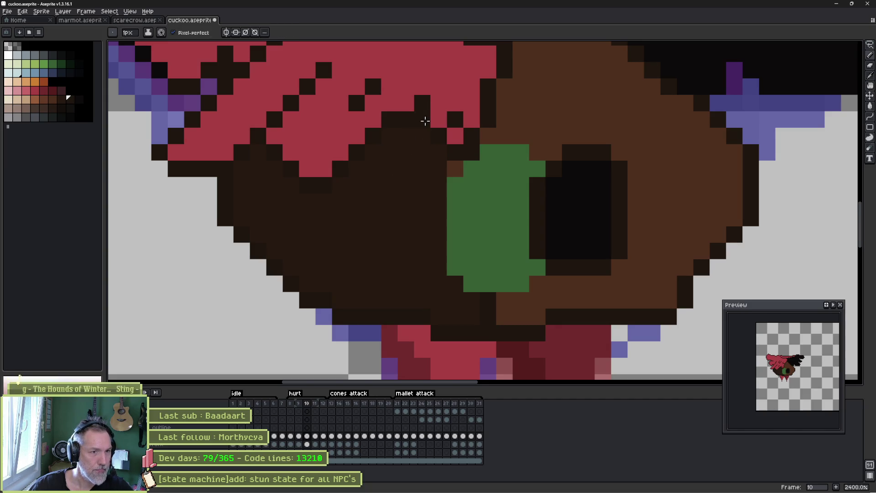
pyautogui.moveTo(418, 155)
pyautogui.mouseDown()
pyautogui.moveTo(417, 211)
pyautogui.moveTo(462, 303)
pyautogui.moveTo(428, 309)
pyautogui.mouseUp()
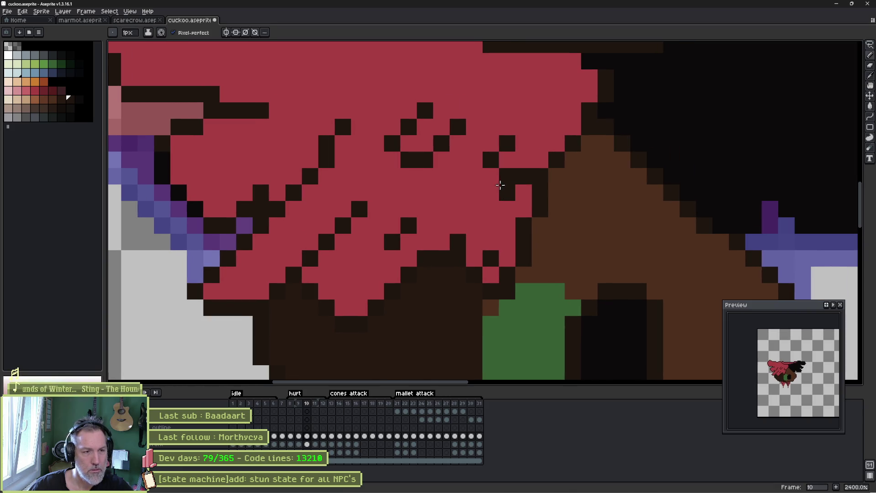
# Flip between frames 9 and 10 to compare the wings.
pyautogui.press('Left')
pyautogui.press('Right')
pyautogui.press('Right')
pyautogui.press('Left')
pyautogui.press('Left')
pyautogui.press('Left')
pyautogui.press('Right')
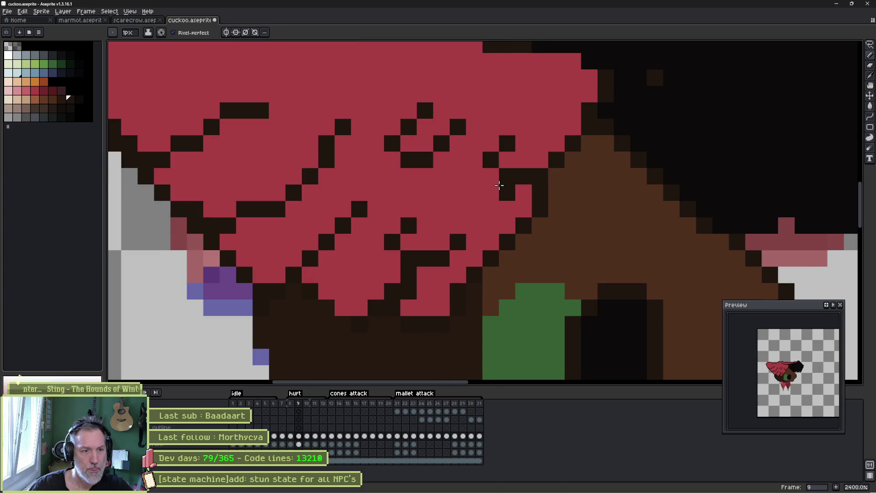
pyautogui.press('Right')
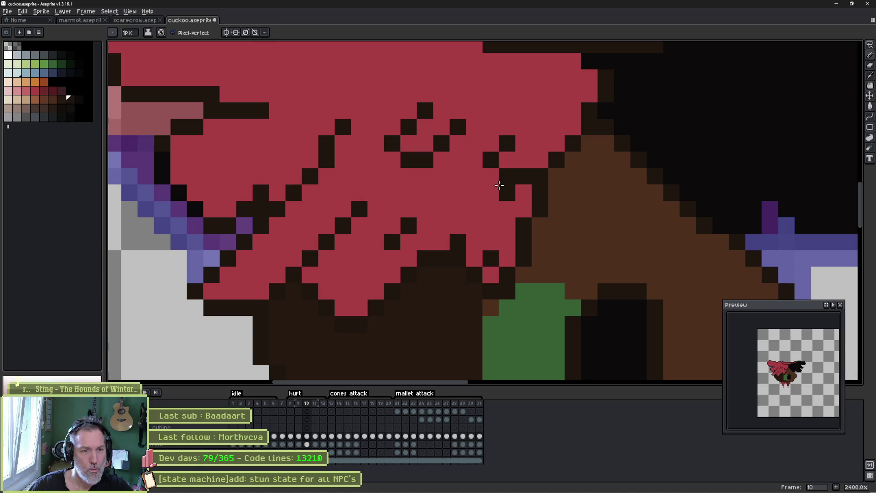
# Add dark feather pixels to frame 10's red wing and turn stray ones back to red.
pyautogui.click(425, 209)
pyautogui.click(442, 225)
pyautogui.click(490, 209)
pyautogui.keyDown('alt'); pyautogui.click(492, 242); pyautogui.keyUp('alt')
pyautogui.click(491, 258)
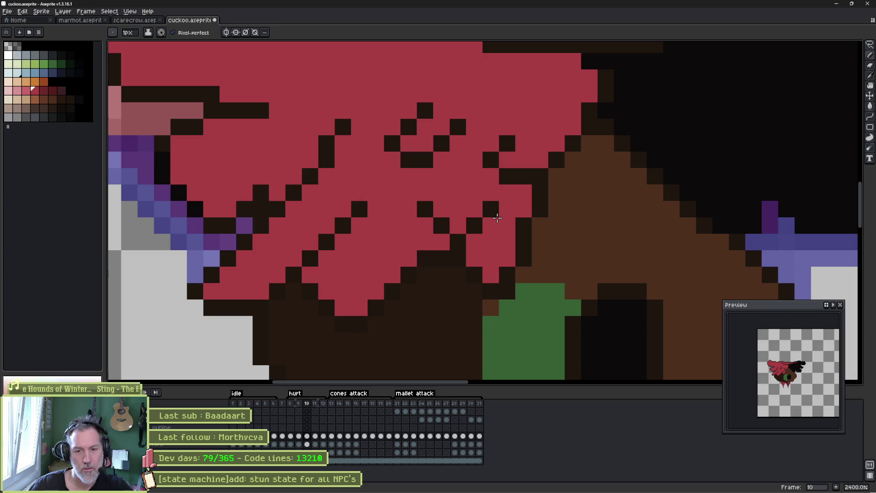
pyautogui.press(',')
pyautogui.press(',')
pyautogui.keyDown('alt'); pyautogui.click(523, 224); pyautogui.keyUp('alt')
# Draw vertical and diagonal dark feather strokes in frame 8's red wing, comparing neighbouring frames.
pyautogui.moveTo(360, 209); pyautogui.dragTo(359, 249)
pyautogui.click(408, 225)
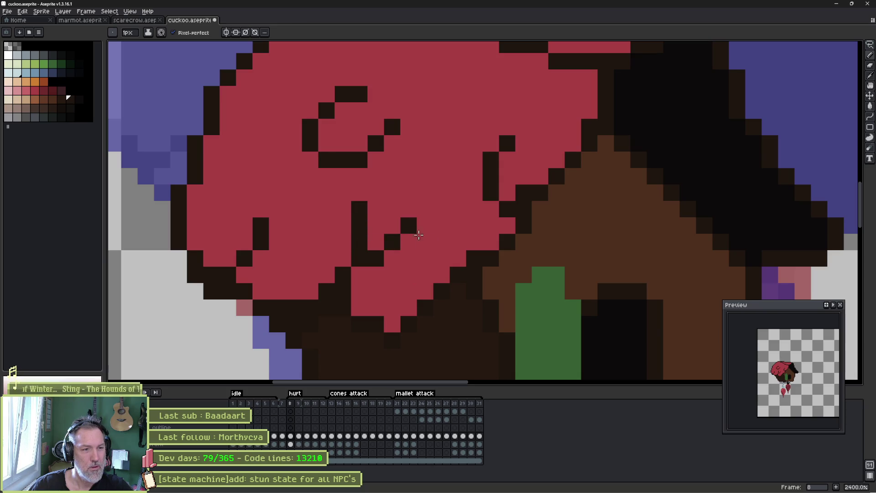
pyautogui.press('Right')
pyautogui.press('Left')
pyautogui.press('Right')
pyautogui.press('Left')
pyautogui.press('Left')
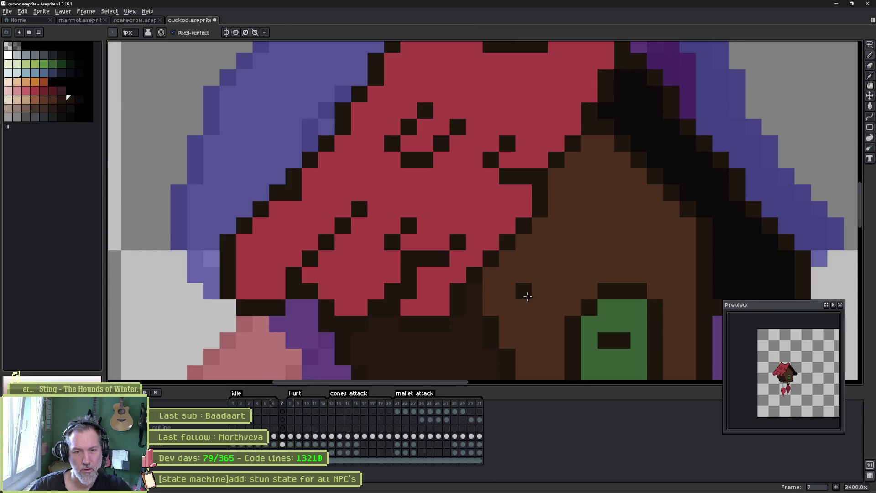
pyautogui.press('Right')
pyautogui.press('Right')
pyautogui.press('Left')
pyautogui.press('Left')
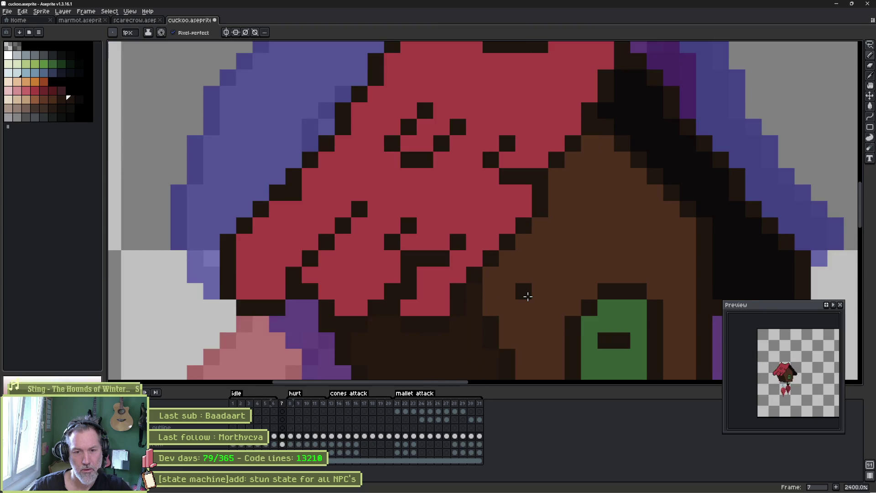
pyautogui.press('Right')
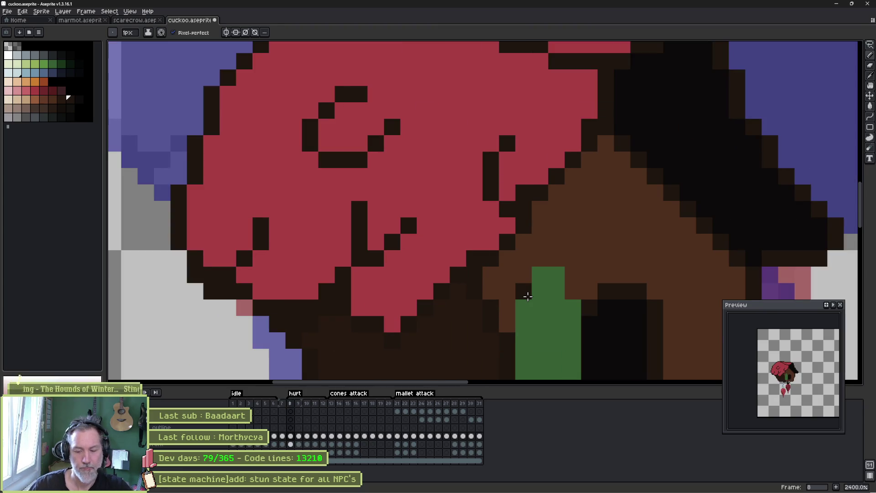
pyautogui.press('Left')
pyautogui.press('Left')
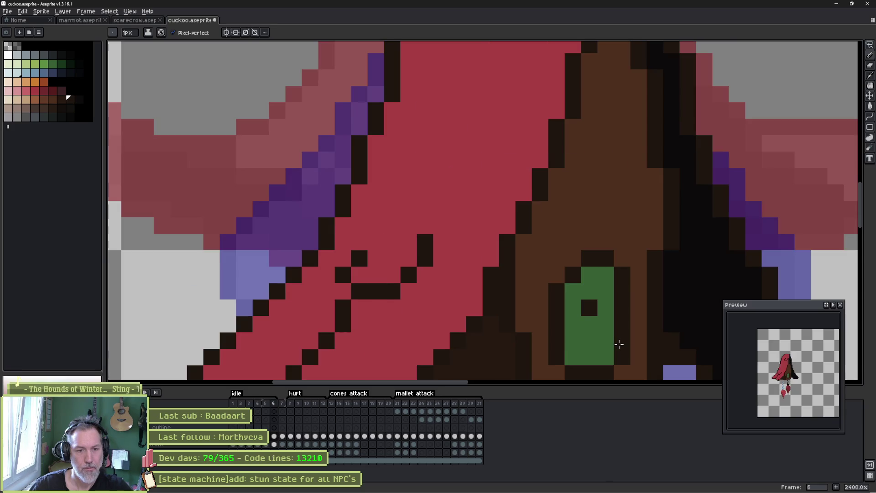
pyautogui.press('Right')
pyautogui.press('Right')
# Add a dark eye slit on the green door in frames 8, 9 and 10.
pyautogui.click(540, 323)
pyautogui.press('Right')
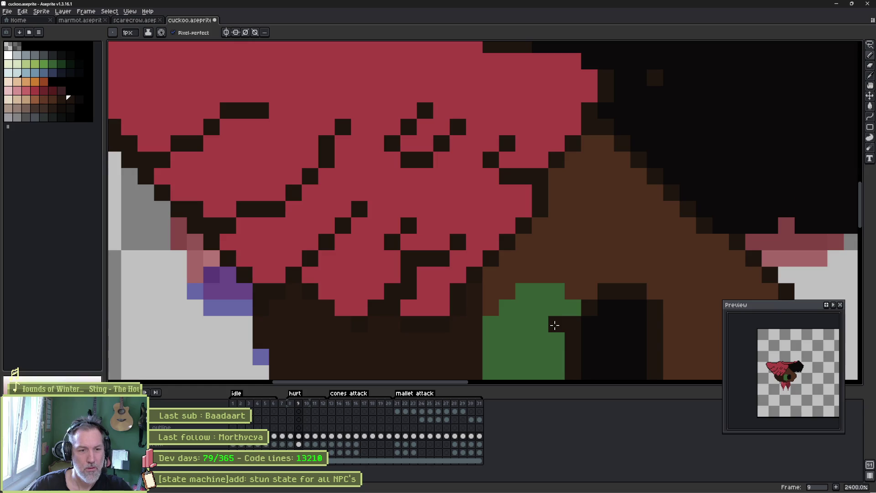
pyautogui.click(513, 343)
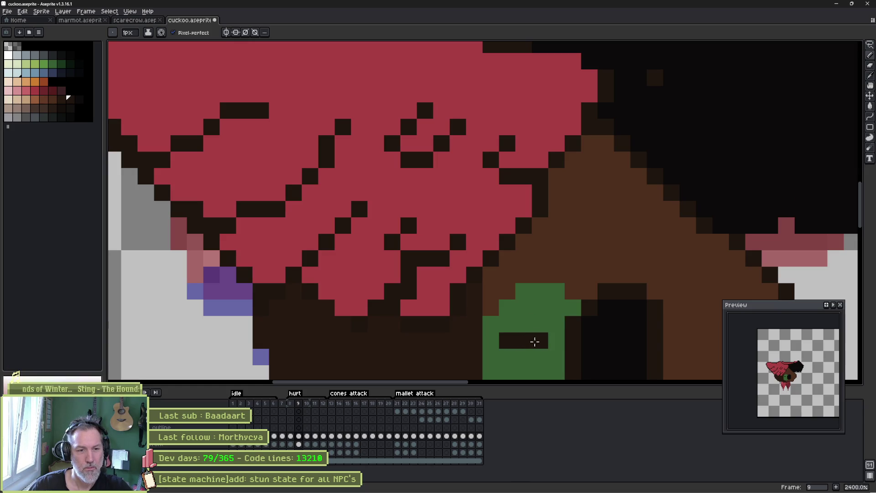
pyautogui.press('Right')
pyautogui.click(507, 339)
pyautogui.moveTo(507, 339)
pyautogui.mouseDown()
pyautogui.moveTo(541, 339)
pyautogui.moveTo(567, 206)
pyautogui.mouseUp()
pyautogui.press('Right')
pyautogui.press('Left')
pyautogui.press('Left')
pyautogui.click(565, 218)
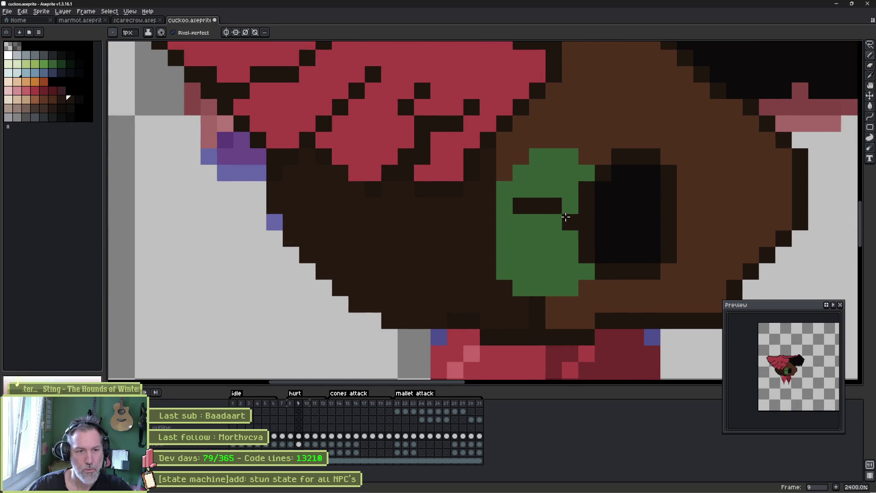
# Flip through frames 7 to 12 to review, returning to frame 10.
pyautogui.press('Left')
pyautogui.press('Left')
pyautogui.press('Right')
pyautogui.press('Right')
pyautogui.press('Left')
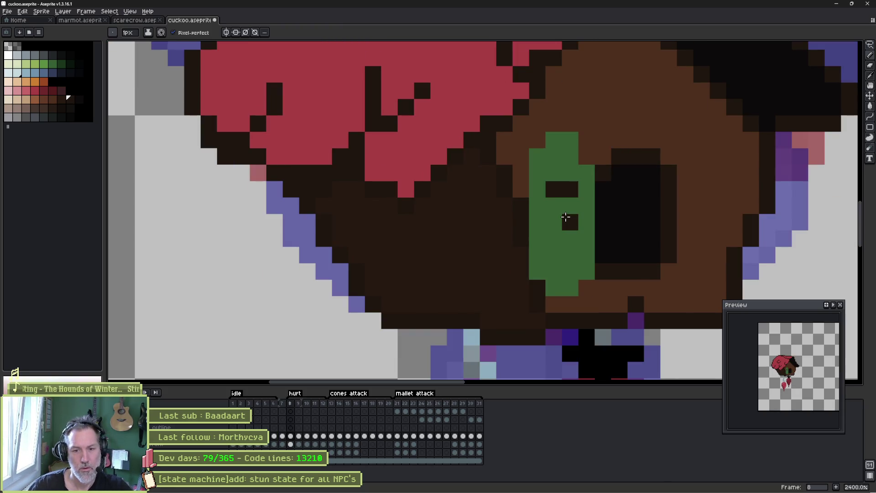
pyautogui.press('Right')
pyautogui.press('Right')
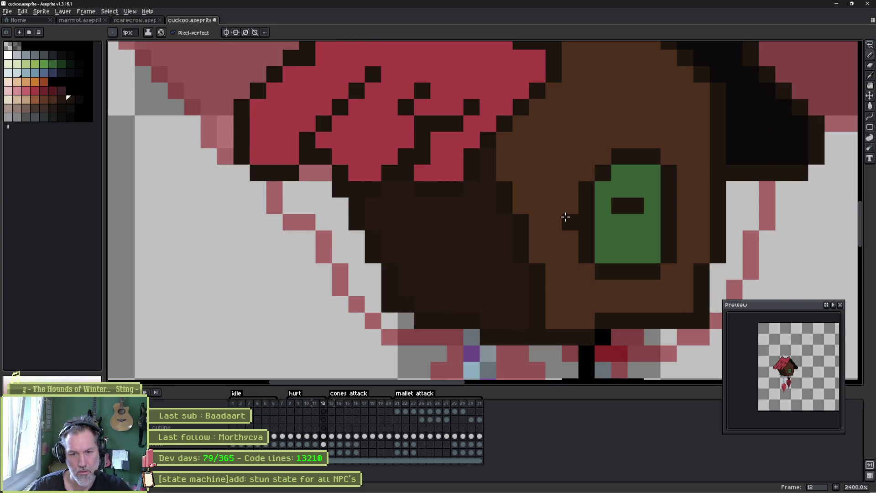
pyautogui.press('Right')
pyautogui.press('Right')
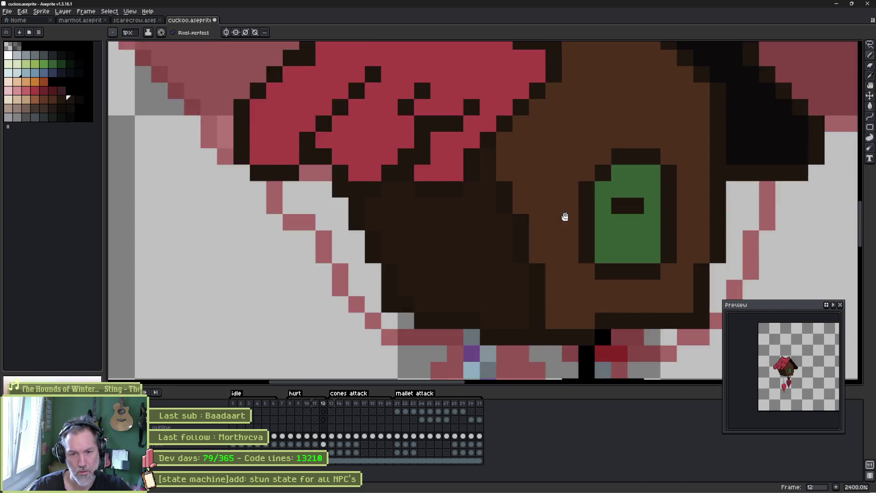
pyautogui.press('Left')
pyautogui.press('Left')
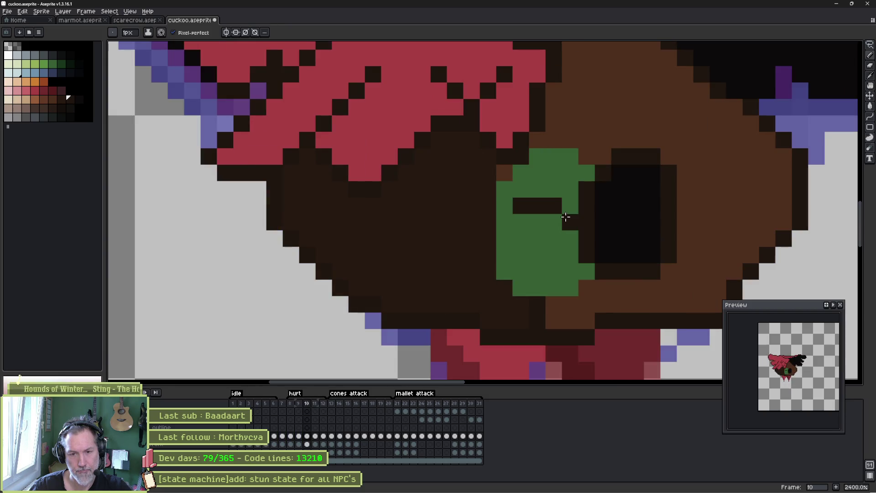
# Fill the left purple body area of hurt frame 11 with dark brown.
pyautogui.press('Right')
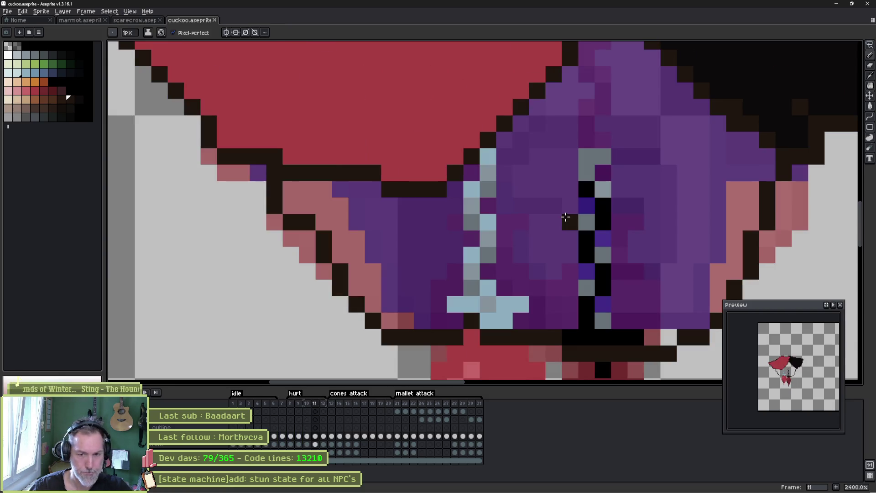
pyautogui.press('Right')
pyautogui.press('g')
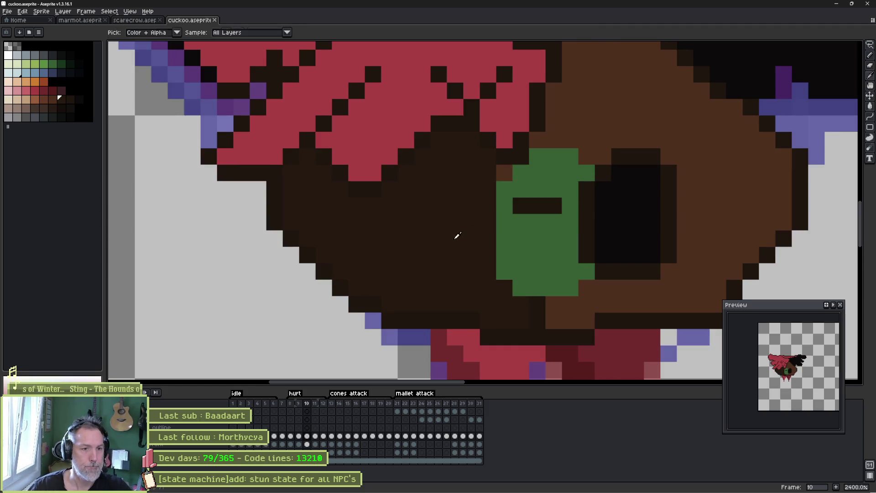
pyautogui.press('Left')
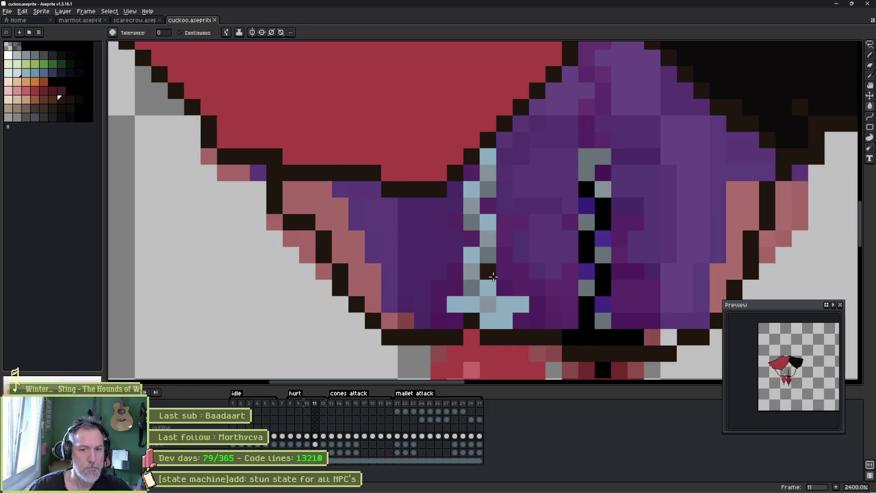
pyautogui.press('b')
pyautogui.scroll(-3, 516, 260)
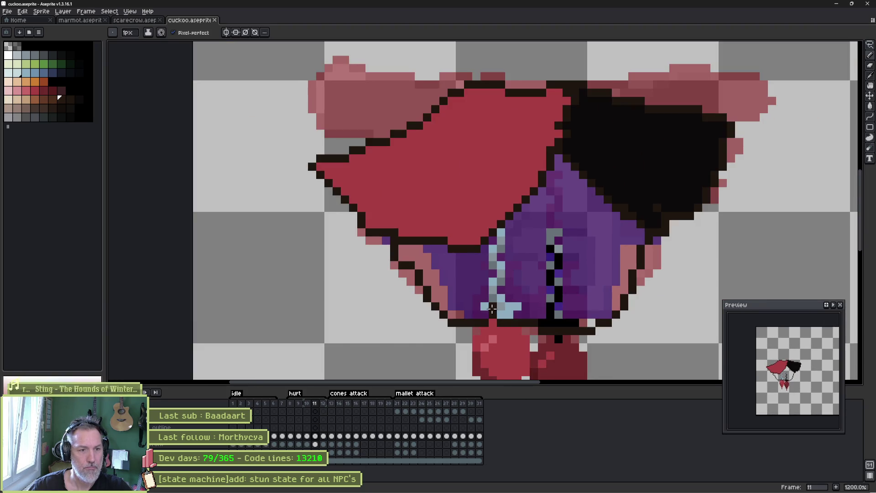
pyautogui.press('g')
pyautogui.press('Left')
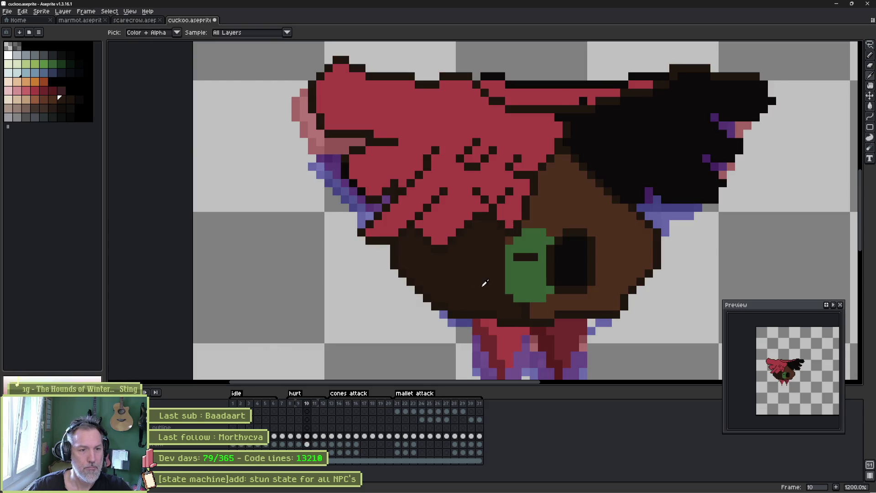
pyautogui.press('Right')
pyautogui.click(462, 281)
# Fill the remaining purple body area with the lighter brown, undoing a stray dark pixel.
pyautogui.press('b')
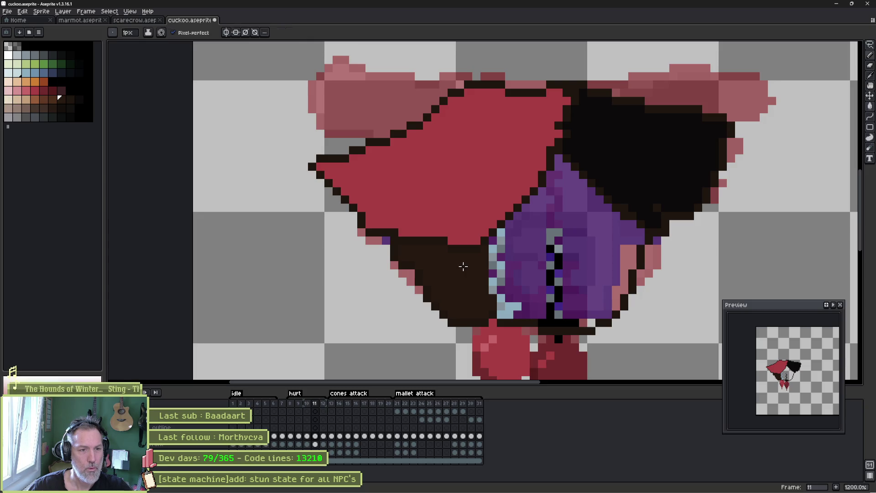
pyautogui.keyDown('alt'); pyautogui.click(417, 273); pyautogui.keyUp('alt')
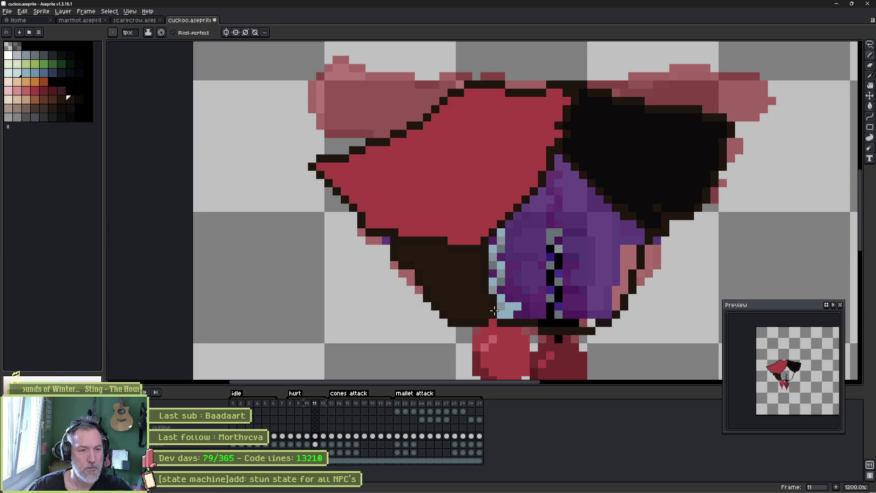
pyautogui.hotkey('ctrl', 'z')
pyautogui.press('Left')
pyautogui.keyDown('alt'); pyautogui.click(630, 259); pyautogui.keyUp('alt')
pyautogui.press('Right')
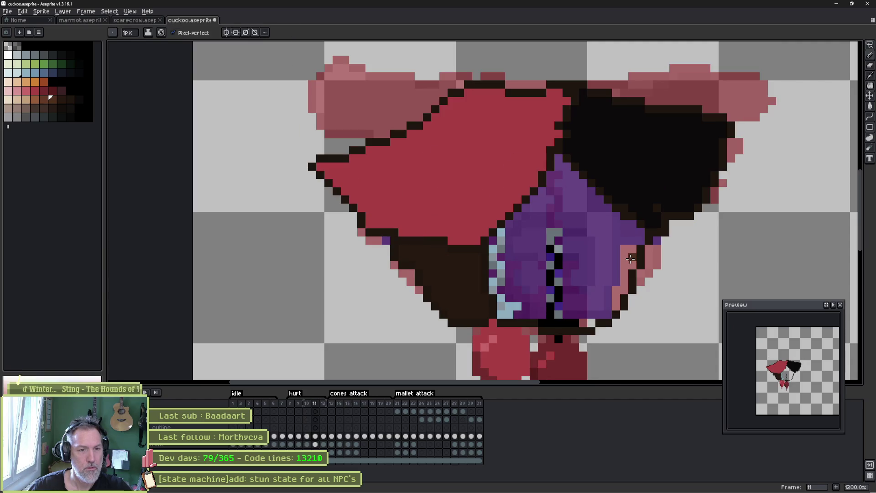
pyautogui.press('g')
pyautogui.click(595, 244)
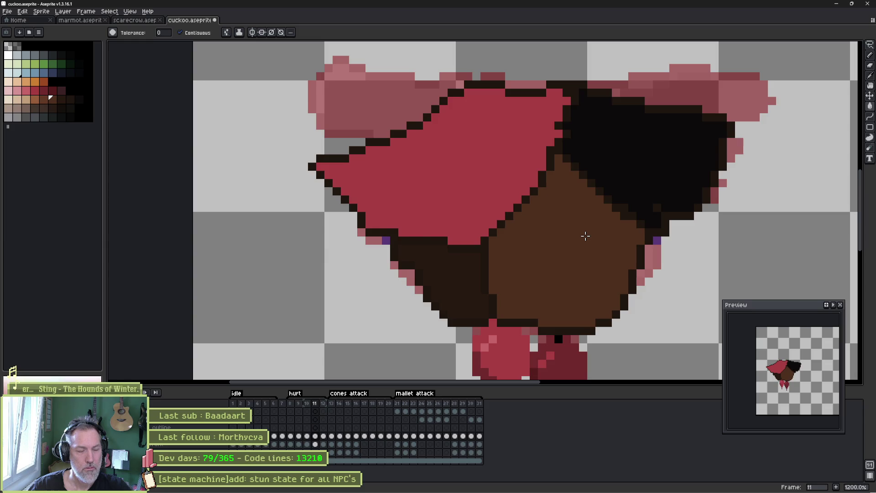
pyautogui.press('Left')
pyautogui.press('b')
pyautogui.press('Right')
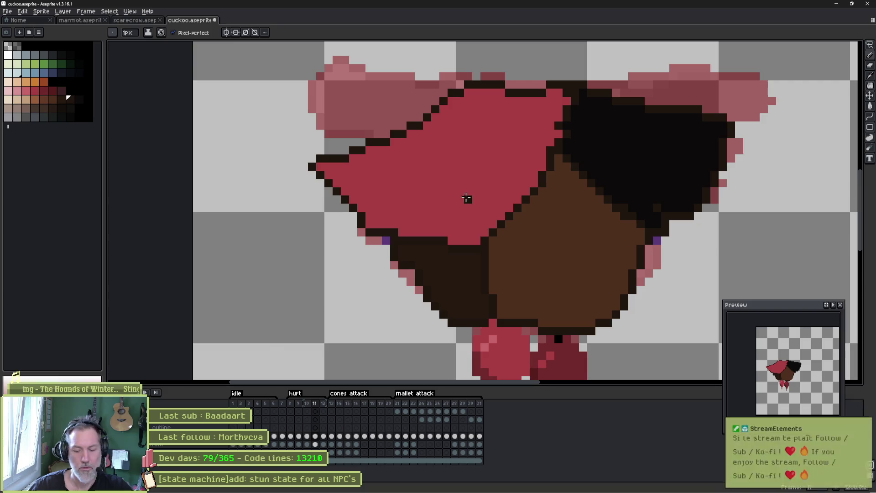
# Draw a dark diagonal feather line across frame 11's red wing, checking against frame 10.
pyautogui.press('Left')
pyautogui.press('Right')
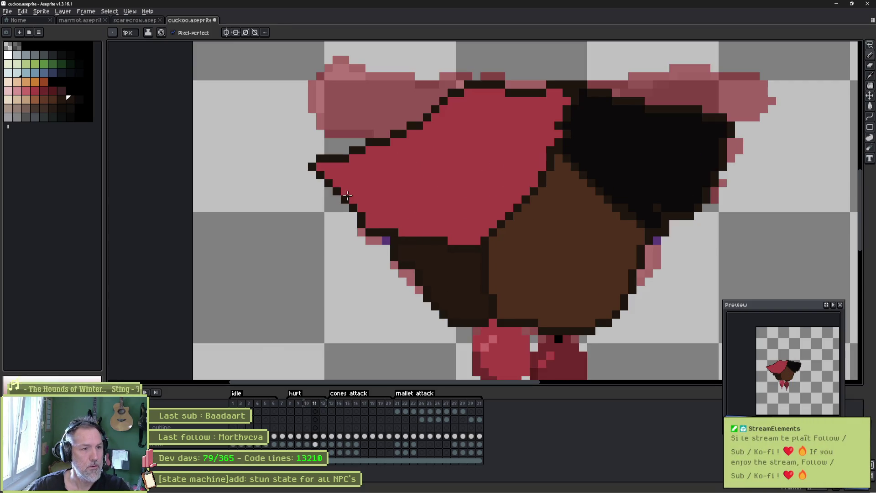
pyautogui.moveTo(355, 187); pyautogui.dragTo(370, 177)
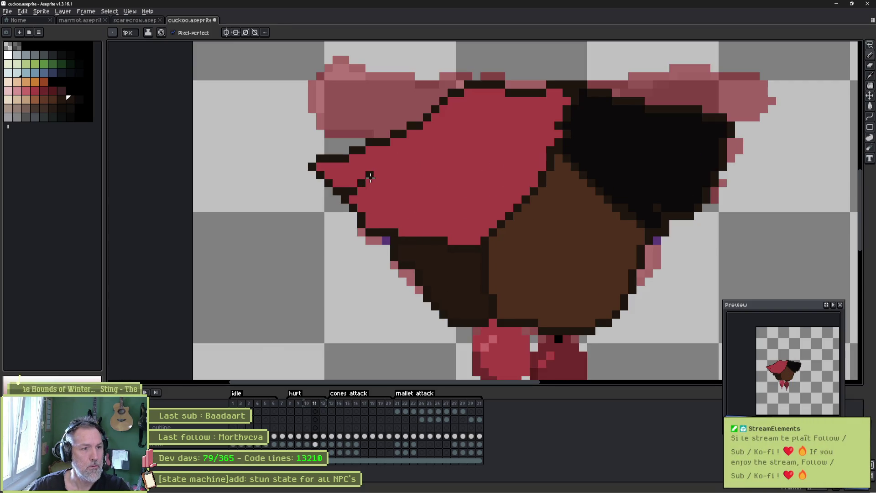
pyautogui.press('Left')
pyautogui.press('Right')
pyautogui.press('Left')
pyautogui.press('Right')
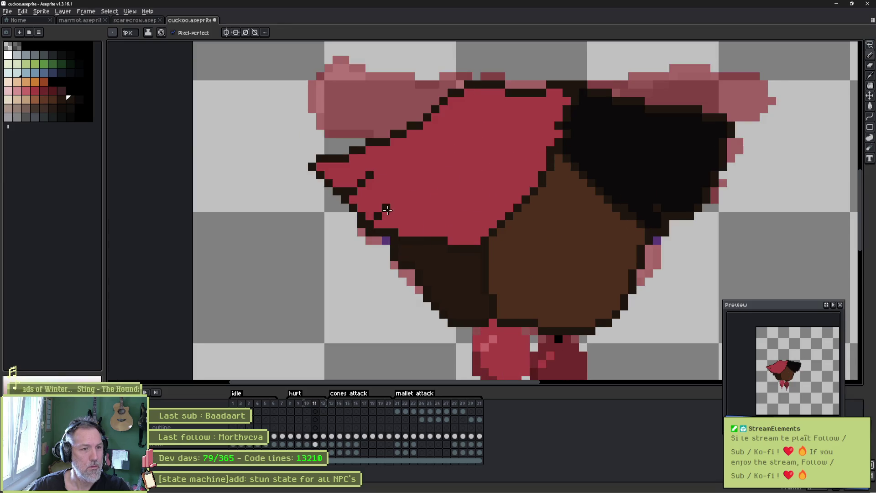
pyautogui.press('Left')
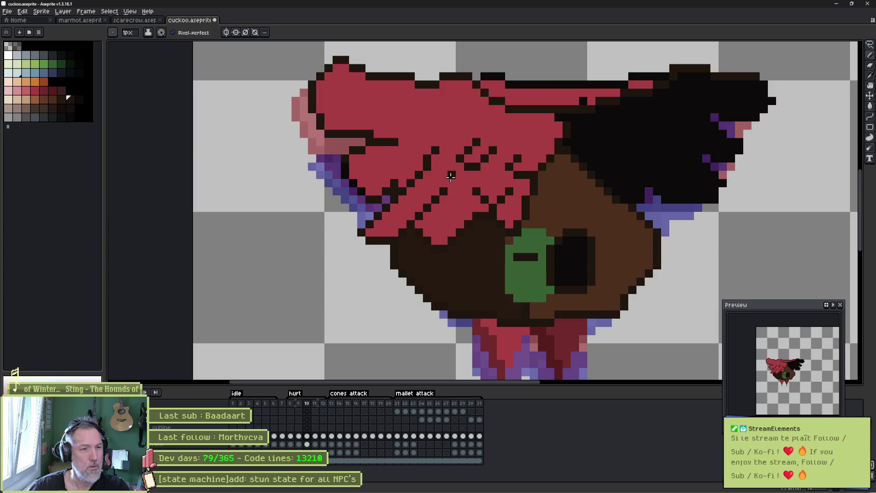
pyautogui.press('Right')
pyautogui.click(428, 175)
pyautogui.press('Left')
pyautogui.press('Right')
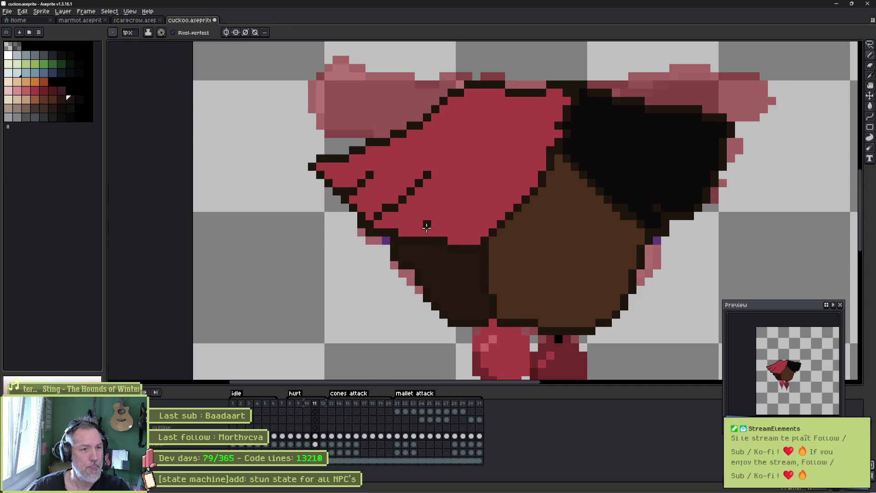
# Add more short dark feather strokes on the wing, undoing a stray pixel.
pyautogui.moveTo(436, 224); pyautogui.dragTo(444, 207)
pyautogui.click(485, 182)
pyautogui.press('Left')
pyautogui.press('Right')
pyautogui.hotkey('ctrl', 'z')
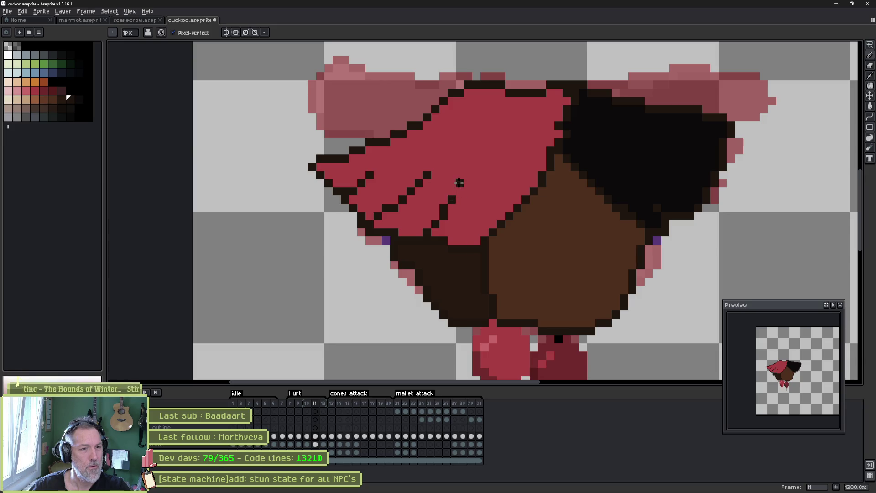
pyautogui.press('Left')
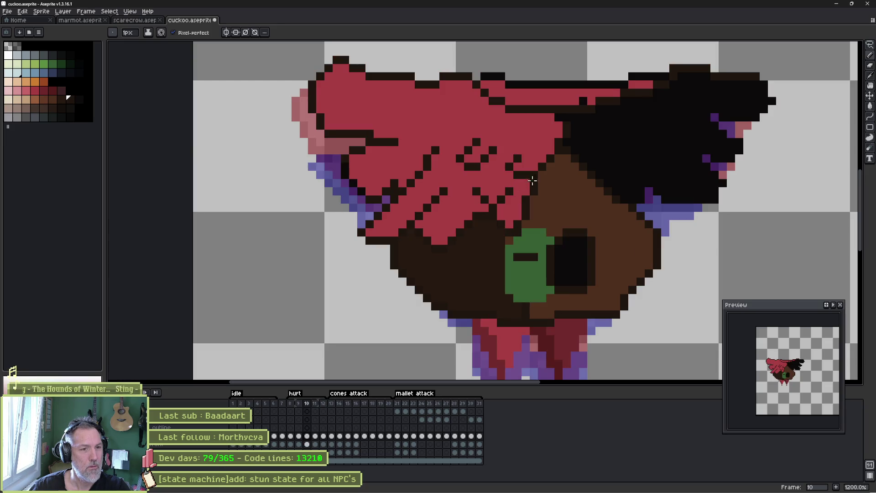
pyautogui.press('Right')
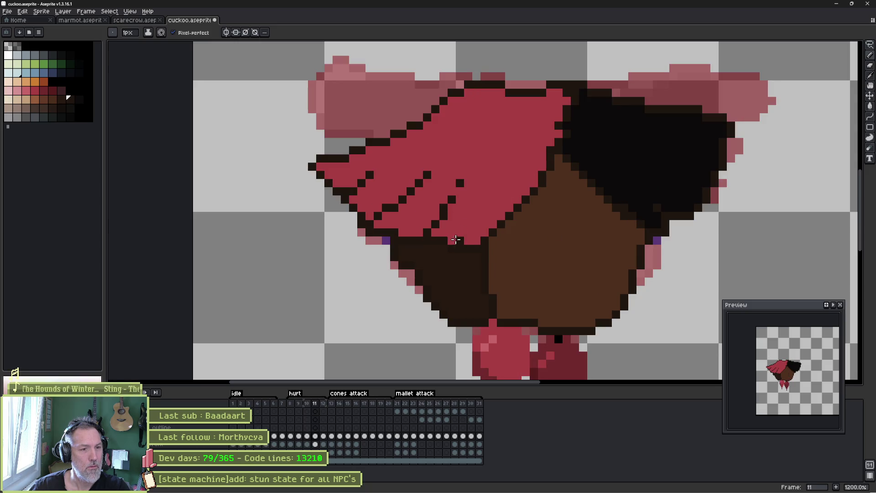
pyautogui.moveTo(465, 229); pyautogui.dragTo(473, 216)
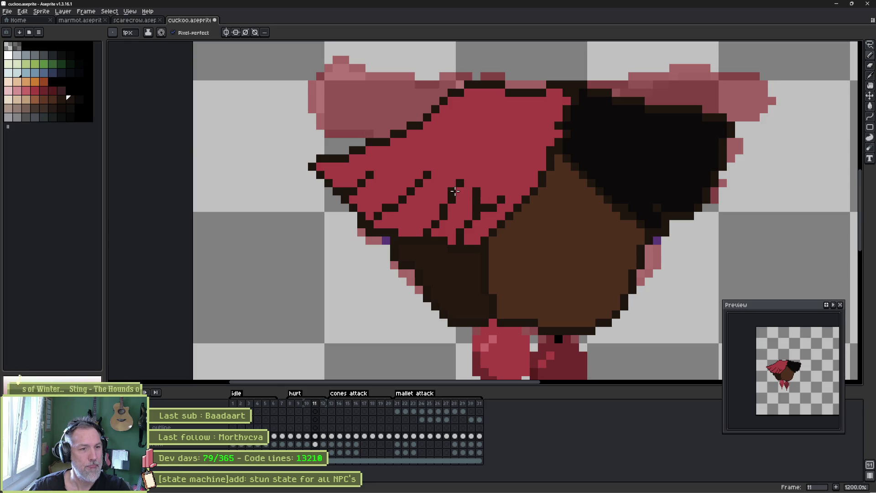
pyautogui.press('Left')
pyautogui.press('Right')
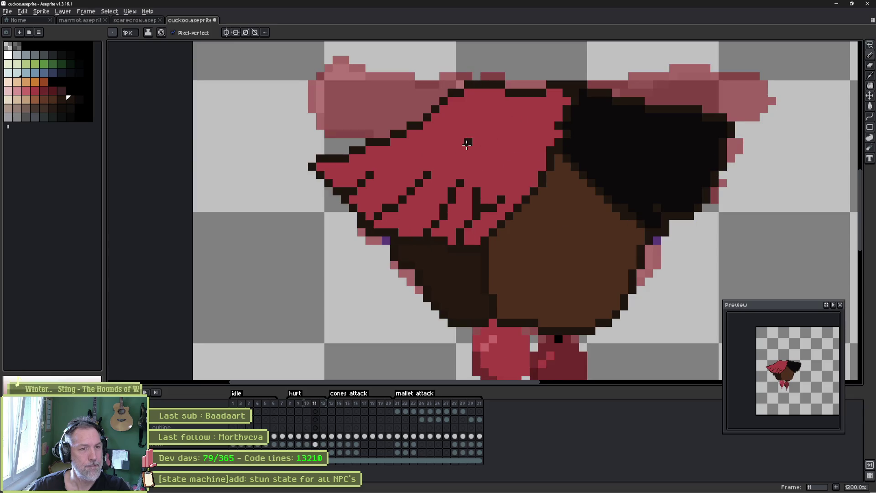
pyautogui.moveTo(475, 141); pyautogui.dragTo(472, 165)
pyautogui.press('Left')
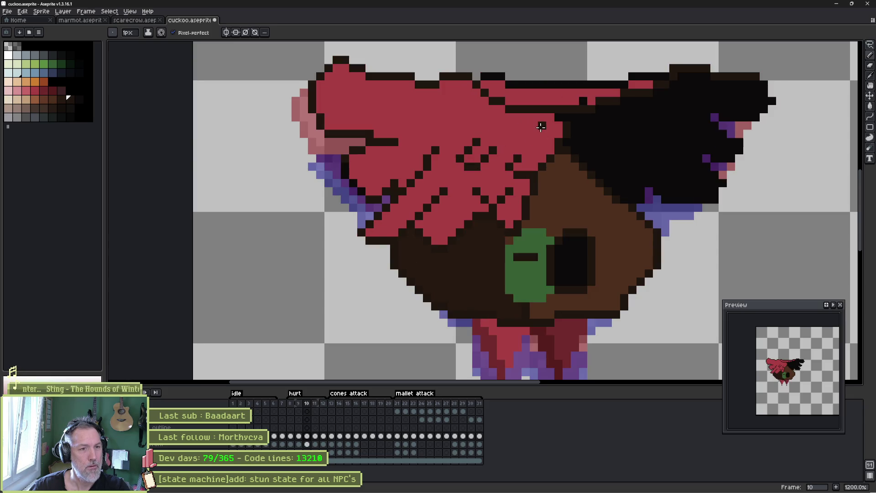
pyautogui.press('Right')
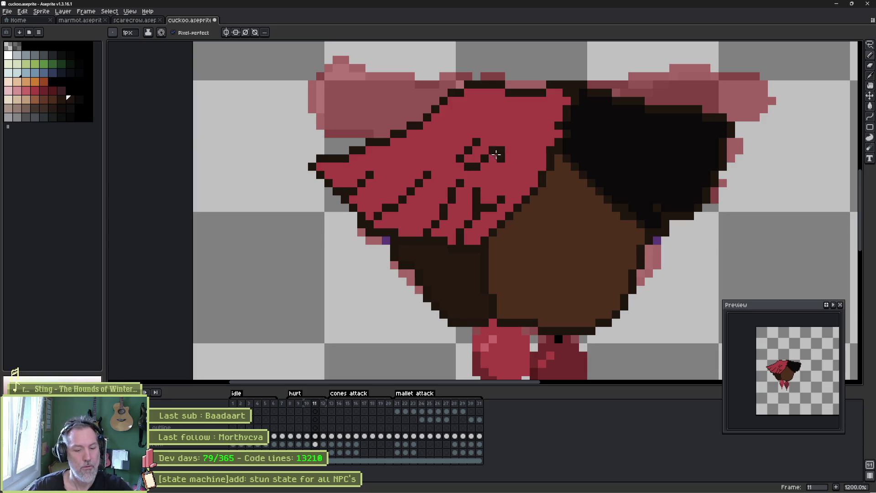
# Paint over the unwanted dark pixels near the wing top with red.
pyautogui.keyDown('alt'); pyautogui.click(483, 139); pyautogui.keyUp('alt')
pyautogui.click(476, 141)
pyautogui.moveTo(502, 150)
pyautogui.mouseDown()
pyautogui.moveTo(482, 150)
pyautogui.moveTo(472, 166)
pyautogui.moveTo(484, 166)
pyautogui.mouseUp()
pyautogui.click(460, 181)
# Draw new dark brown feather lines inside the wing and play the hurt animation.
pyautogui.keyDown('alt'); pyautogui.click(477, 194); pyautogui.keyUp('alt')
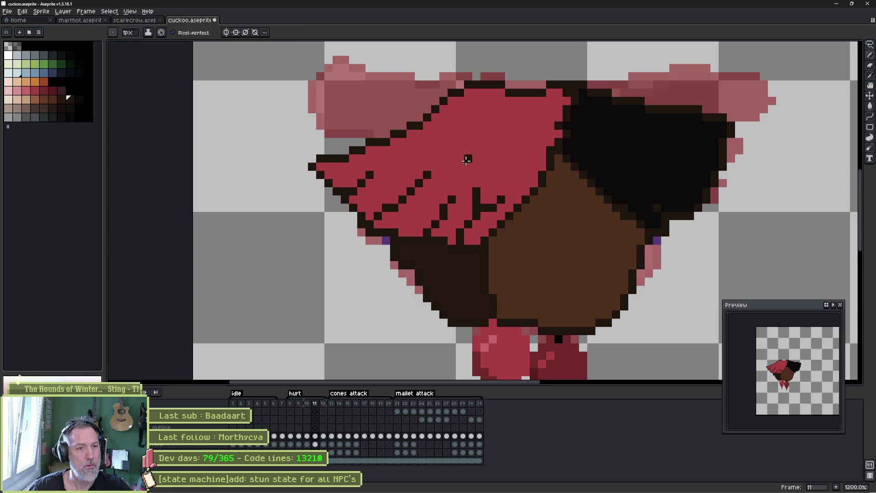
pyautogui.moveTo(459, 157)
pyautogui.mouseDown()
pyautogui.moveTo(463, 183)
pyautogui.moveTo(493, 157)
pyautogui.mouseUp()
pyautogui.press('Left')
pyautogui.press('Right')
pyautogui.press('Right')
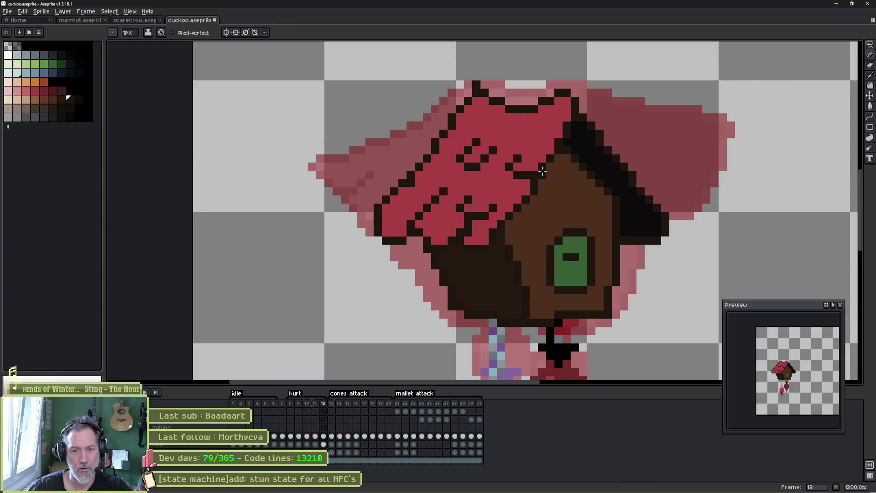
pyautogui.press('Left')
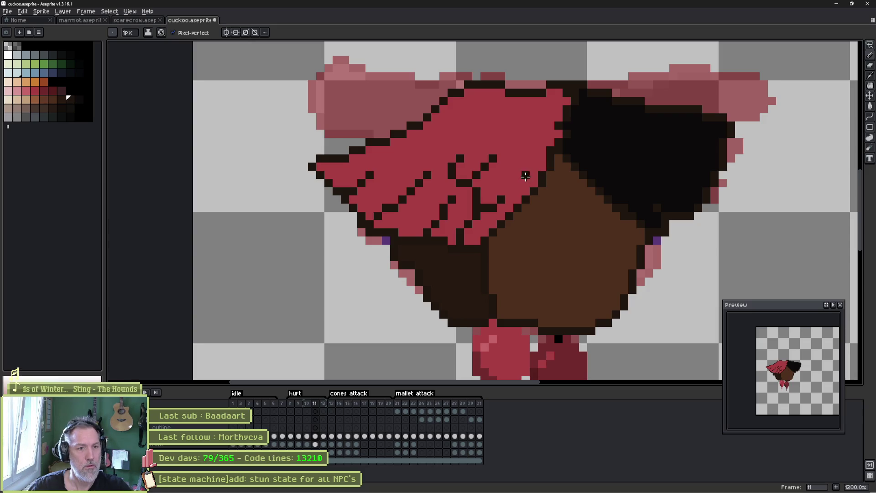
pyautogui.click(524, 166)
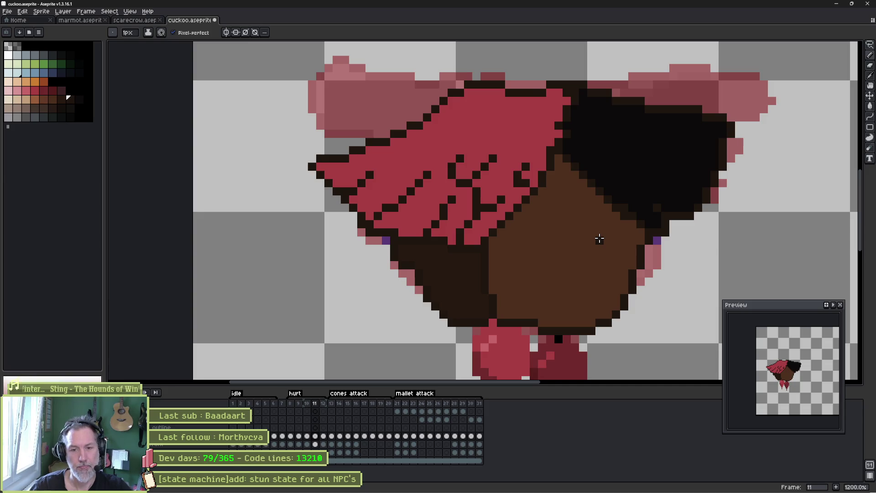
pyautogui.press('Return')
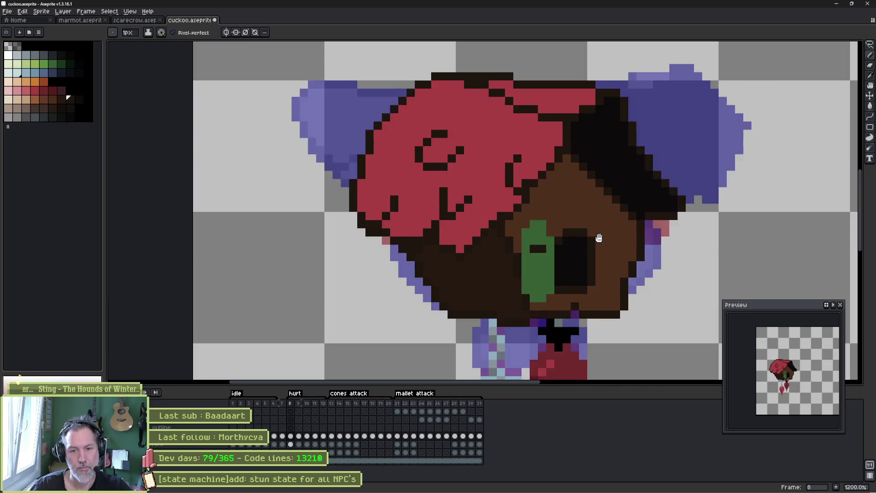
# Lasso the green door on frame 7 and paste it onto frame 11's brown body.
pyautogui.press('Return')
pyautogui.press('Return')
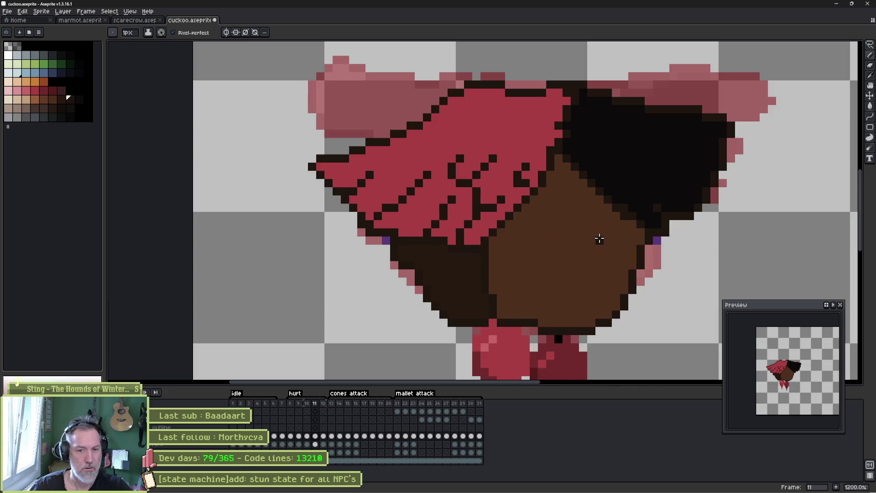
pyautogui.press('Return')
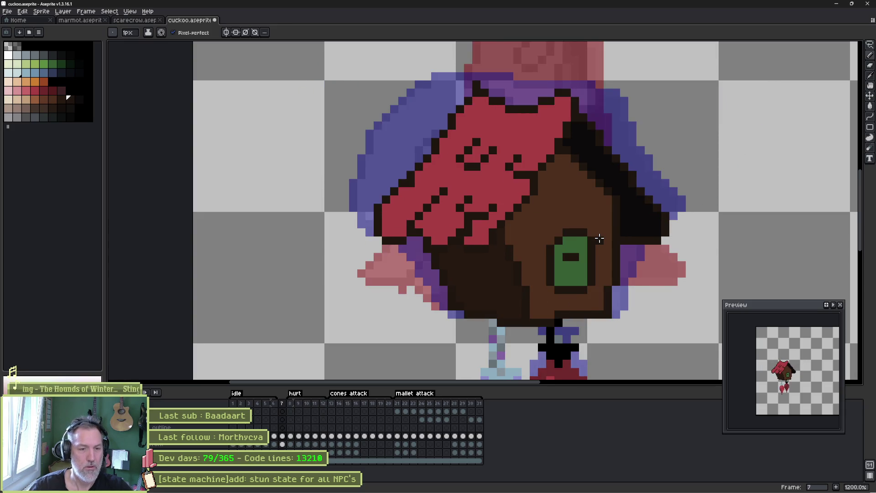
pyautogui.press('m')
pyautogui.moveTo(564, 232)
pyautogui.mouseDown()
pyautogui.moveTo(591, 255)
pyautogui.moveTo(588, 290)
pyautogui.moveTo(550, 290)
pyautogui.moveTo(550, 239)
pyautogui.moveTo(561, 231)
pyautogui.mouseUp()
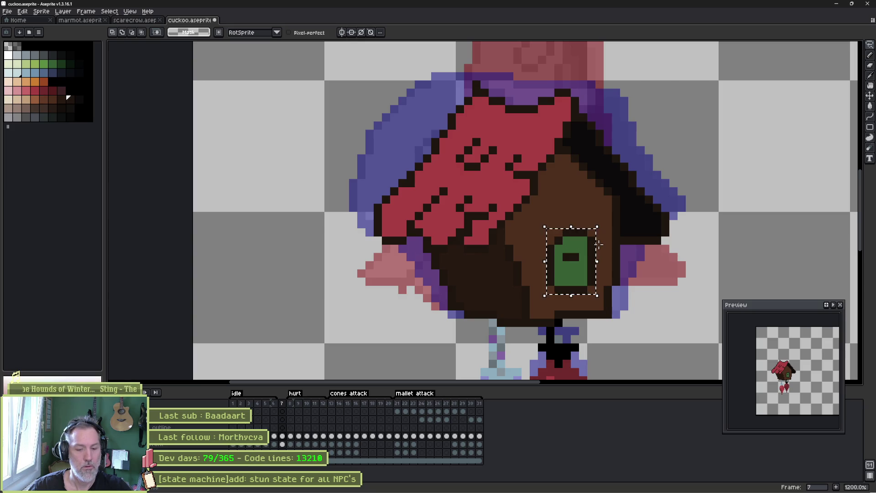
pyautogui.hotkey('ctrl', 'd')
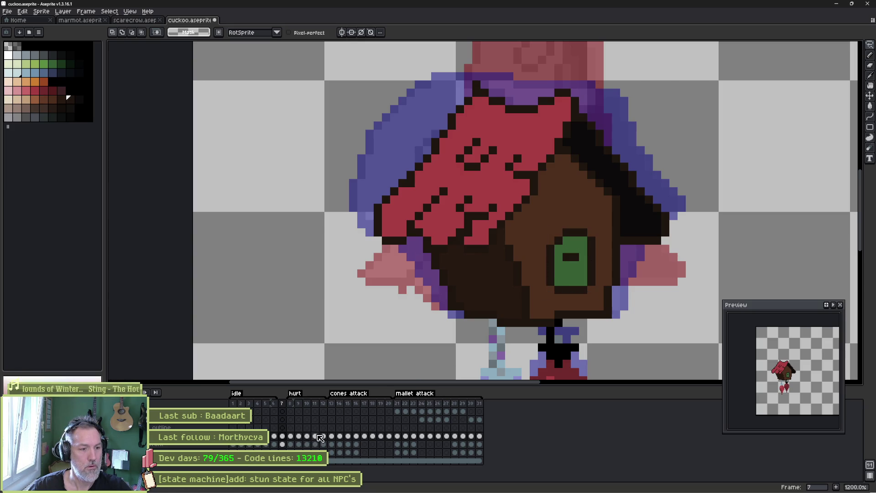
pyautogui.click(324, 436)
pyautogui.click(315, 436)
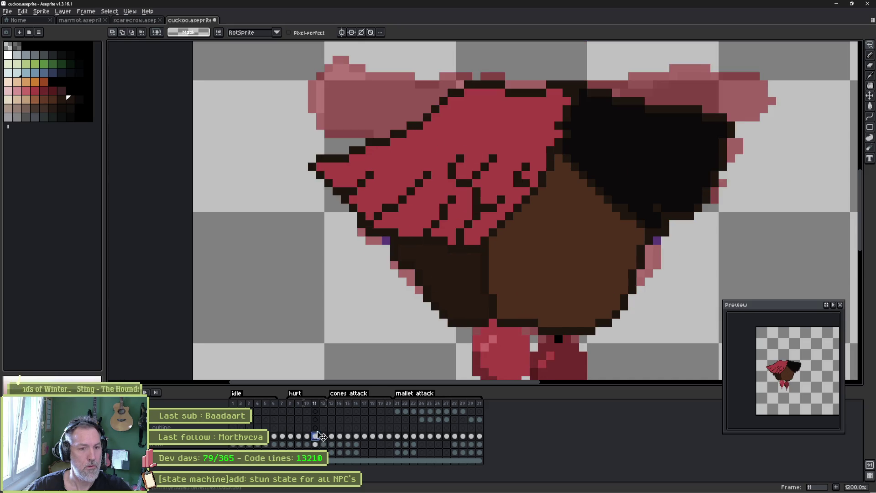
pyautogui.hotkey('ctrl', 'shift', 'd')
pyautogui.hotkey('ctrl', 'd')
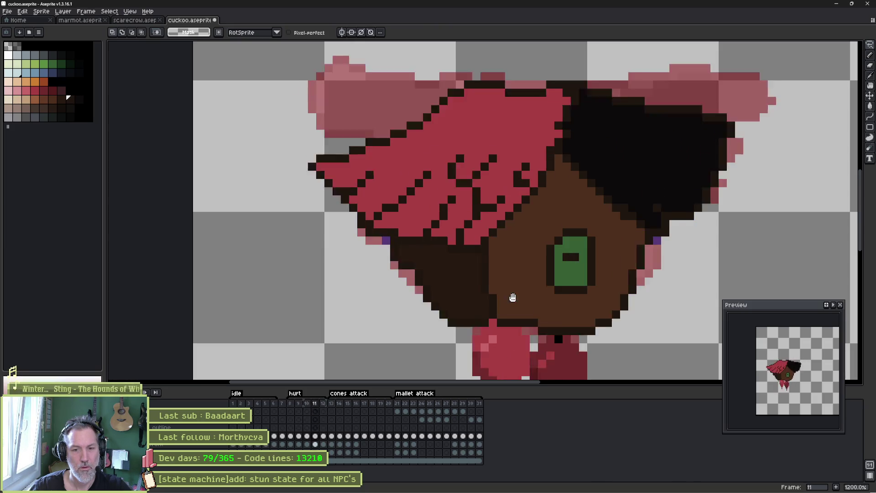
pyautogui.press('Right')
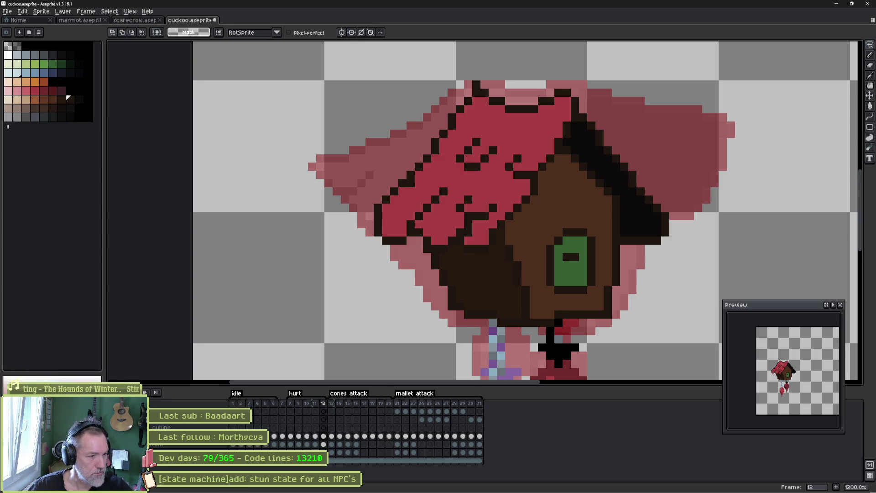
pyautogui.press('Left')
# Rotate the right red leg on hurt frame 8 and shift it up-right.
pyautogui.moveTo(450, 297); pyautogui.dragTo(423, 201)
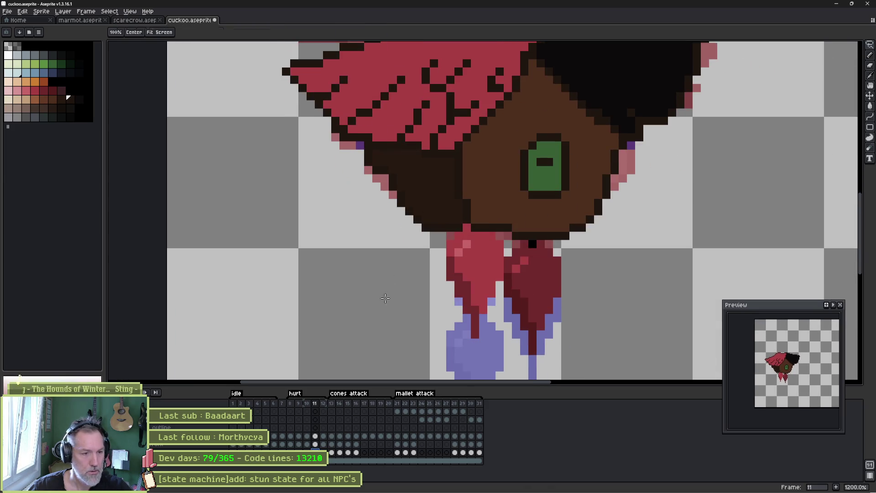
pyautogui.press('Left')
pyautogui.press('Left')
pyautogui.press('Left')
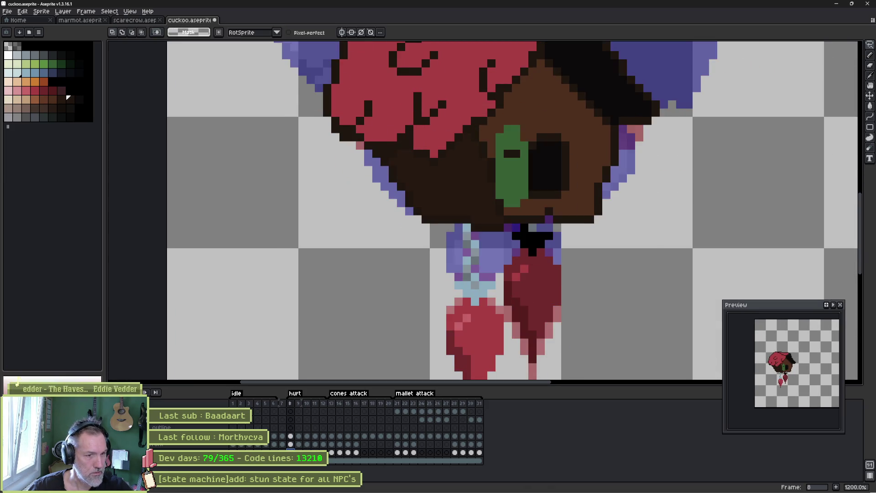
pyautogui.press('Right')
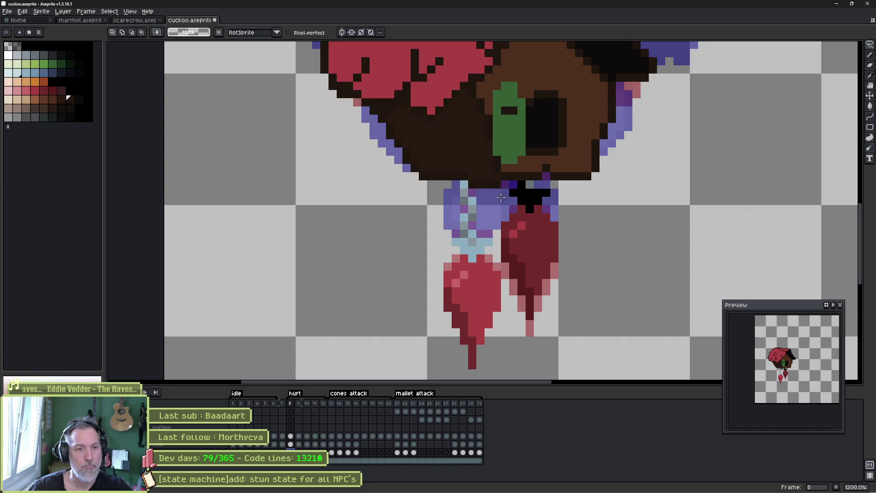
pyautogui.moveTo(499, 195)
pyautogui.mouseDown()
pyautogui.moveTo(589, 270)
pyautogui.moveTo(479, 191)
pyautogui.moveTo(488, 167)
pyautogui.mouseUp()
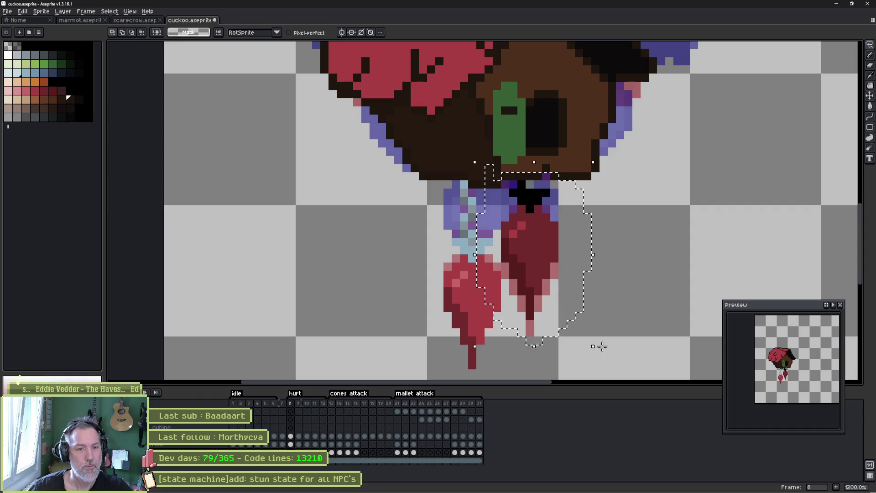
pyautogui.moveTo(598, 350)
pyautogui.mouseDown()
pyautogui.moveTo(630, 346)
pyautogui.moveTo(634, 325)
pyautogui.mouseUp()
pyautogui.moveTo(540, 271)
pyautogui.mouseDown()
pyautogui.moveTo(558, 225)
pyautogui.moveTo(571, 231)
pyautogui.moveTo(573, 262)
pyautogui.mouseUp()
pyautogui.press('Return')
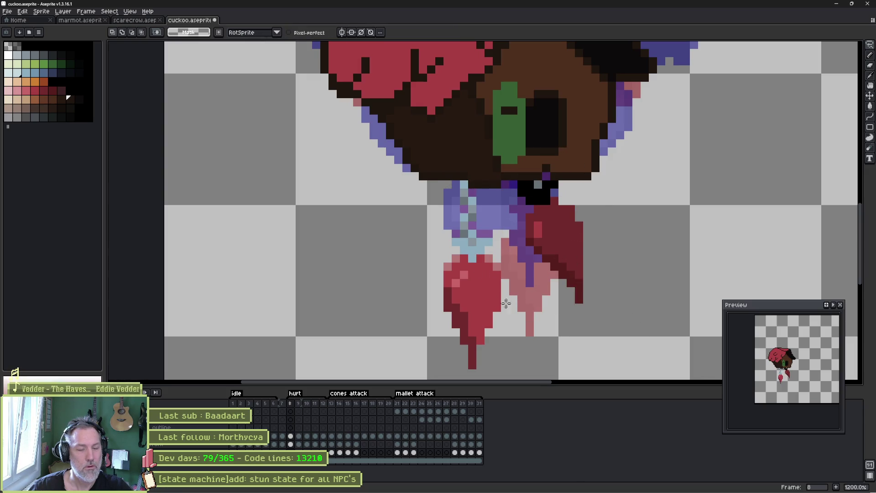
# Rotate the right leg on frame 9 and nudge it up-right.
pyautogui.press('Right')
pyautogui.moveTo(590, 219)
pyautogui.mouseDown()
pyautogui.moveTo(484, 292)
pyautogui.moveTo(591, 218)
pyautogui.mouseUp()
pyautogui.moveTo(596, 329); pyautogui.dragTo(669, 305)
pyautogui.moveTo(552, 219)
pyautogui.mouseDown()
pyautogui.moveTo(539, 242)
pyautogui.moveTo(564, 211)
pyautogui.moveTo(561, 202)
pyautogui.mouseUp()
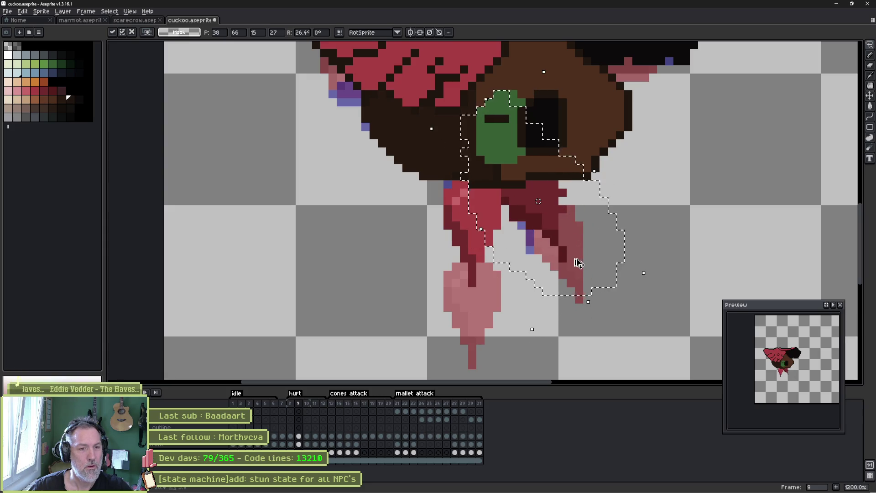
pyautogui.hotkey('ctrl', 'd')
# Reselect the leg region on frame 10 and rotate it slightly.
pyautogui.press('Right')
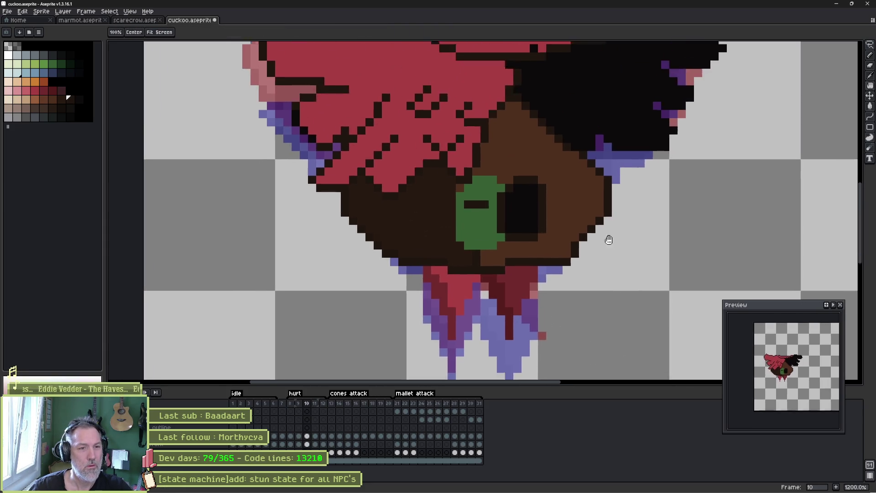
pyautogui.moveTo(593, 251)
pyautogui.mouseDown()
pyautogui.moveTo(557, 354)
pyautogui.moveTo(438, 315)
pyautogui.moveTo(596, 232)
pyautogui.mouseUp()
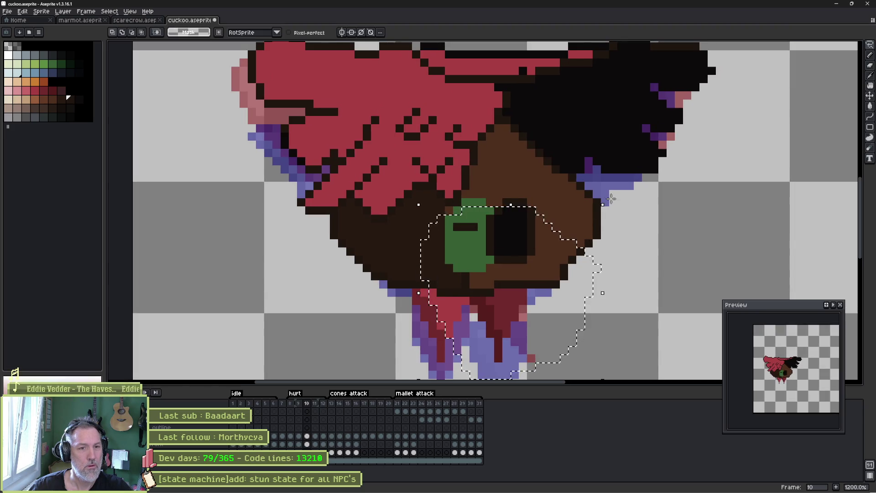
pyautogui.hotkey('ctrl', 'd')
pyautogui.moveTo(536, 192)
pyautogui.mouseDown()
pyautogui.moveTo(551, 378)
pyautogui.moveTo(500, 145)
pyautogui.mouseUp()
pyautogui.moveTo(625, 130); pyautogui.dragTo(638, 150)
pyautogui.press('Return')
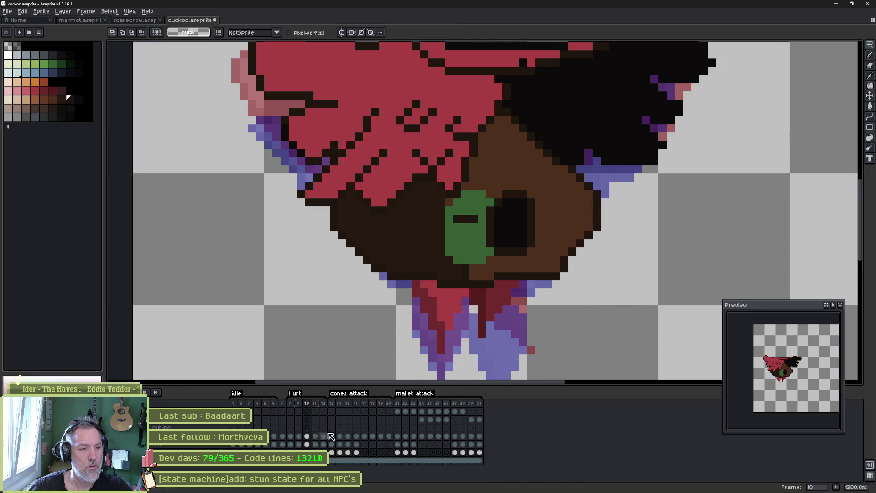
# Try rotating the eye and right leg on frame 11, then cancel the transform.
pyautogui.press('Right')
pyautogui.moveTo(530, 302); pyautogui.dragTo(523, 197)
pyautogui.moveTo(530, 158)
pyautogui.mouseDown()
pyautogui.moveTo(569, 225)
pyautogui.moveTo(469, 144)
pyautogui.moveTo(502, 105)
pyautogui.mouseUp()
pyautogui.moveTo(582, 100)
pyautogui.mouseDown()
pyautogui.moveTo(592, 118)
pyautogui.moveTo(581, 115)
pyautogui.mouseUp()
pyautogui.press('Escape')
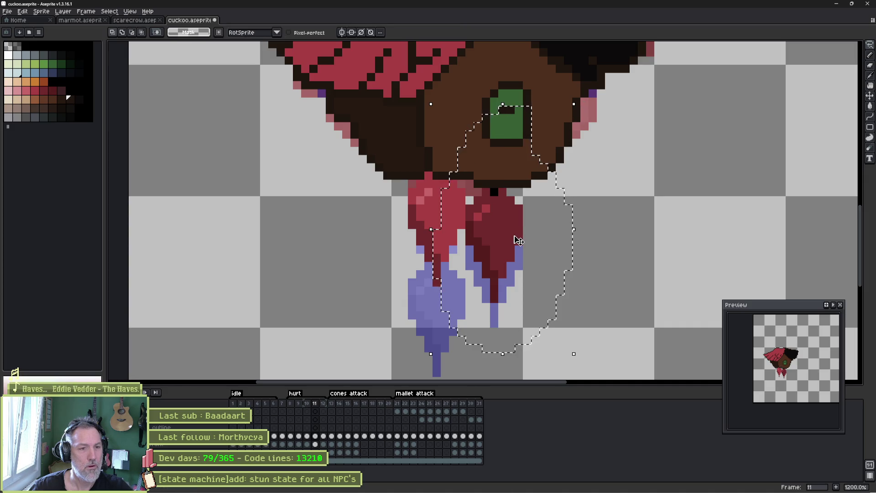
pyautogui.hotkey('ctrl', 'd')
pyautogui.press('b')
# On the leg layer, tilt frame 11's right leg about -6.5° and tuck it up.
pyautogui.keyDown('ctrl'); pyautogui.click(503, 234); pyautogui.keyUp('ctrl')
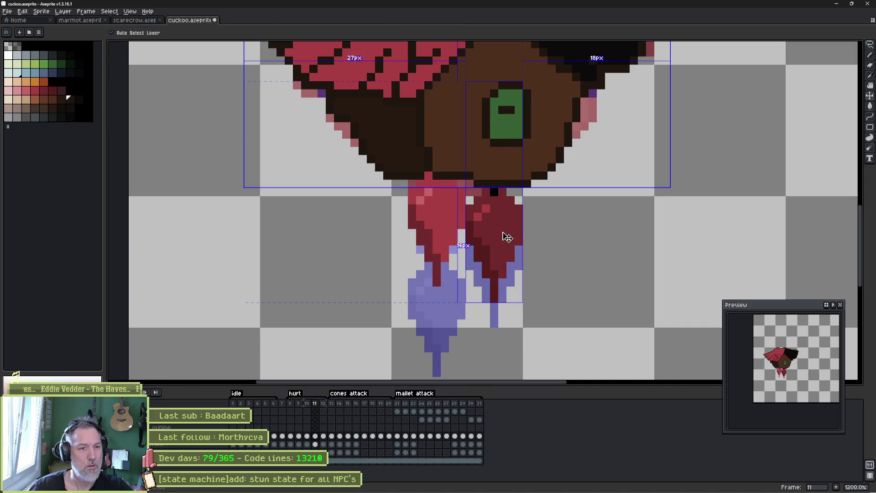
pyautogui.moveTo(465, 304)
pyautogui.mouseDown()
pyautogui.moveTo(524, 72)
pyautogui.moveTo(543, 79)
pyautogui.mouseUp()
pyautogui.moveTo(492, 235); pyautogui.dragTo(501, 226)
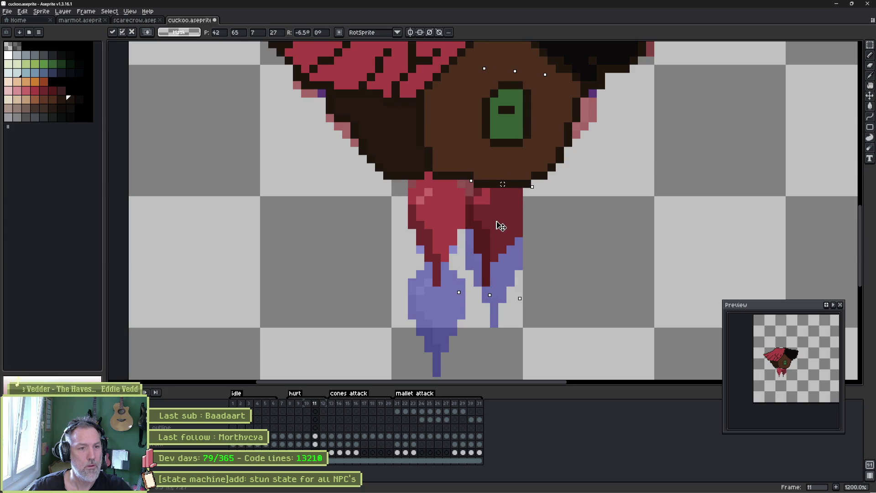
pyautogui.press('Return')
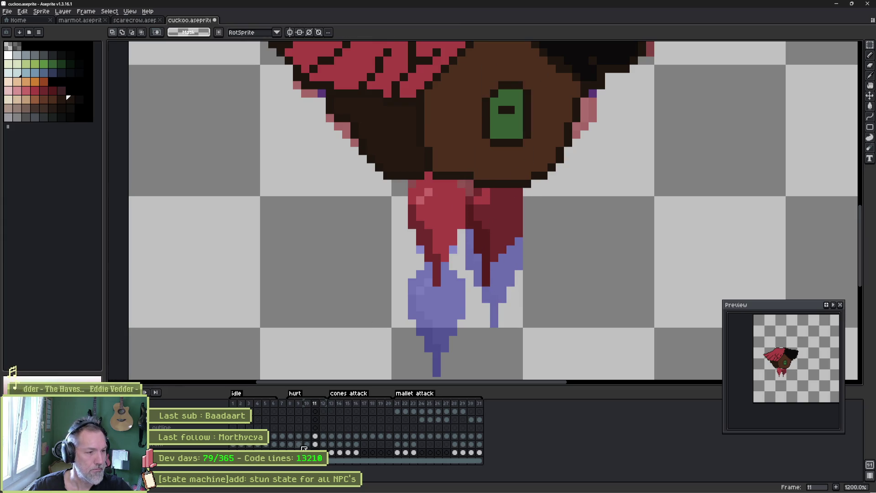
pyautogui.moveTo(290, 403); pyautogui.dragTo(312, 402)
pyautogui.click(290, 403)
# Lasso the legs on hurt frame 8, rotate them further and shift them left.
pyautogui.click(291, 444)
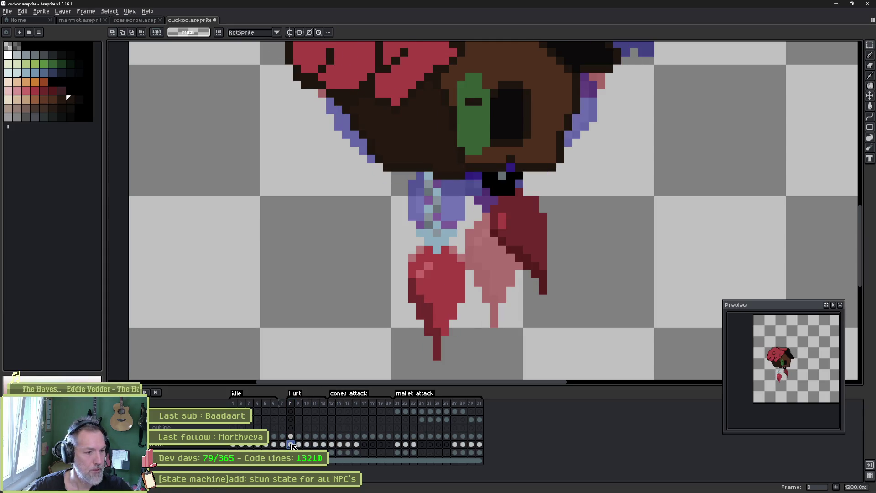
pyautogui.hotkey('ctrl', 'shift', 'd')
pyautogui.hotkey('ctrl', 'd')
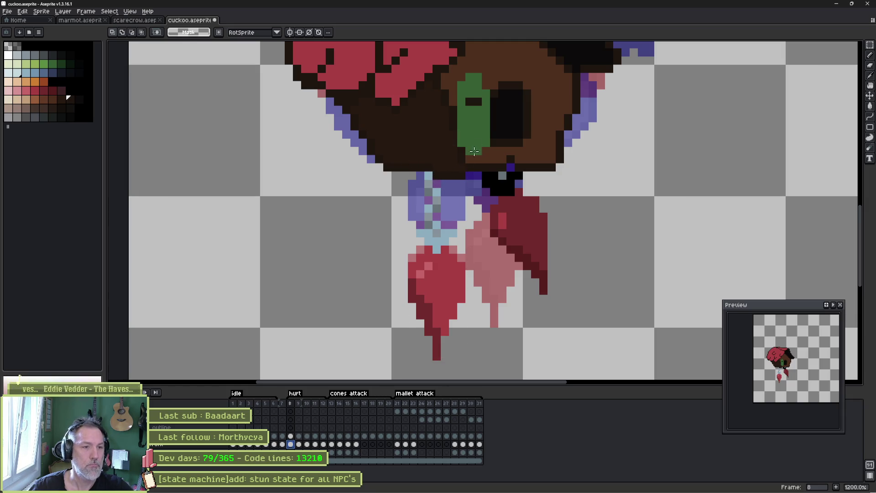
pyautogui.press('q')
pyautogui.moveTo(411, 228)
pyautogui.mouseDown()
pyautogui.moveTo(470, 242)
pyautogui.moveTo(410, 374)
pyautogui.moveTo(402, 214)
pyautogui.moveTo(360, 207)
pyautogui.moveTo(348, 215)
pyautogui.moveTo(401, 204)
pyautogui.mouseUp()
pyautogui.moveTo(453, 274); pyautogui.dragTo(435, 275)
pyautogui.press('Return')
# Select and reshape the legs on hurt frames 9 and 10.
pyautogui.press('.')
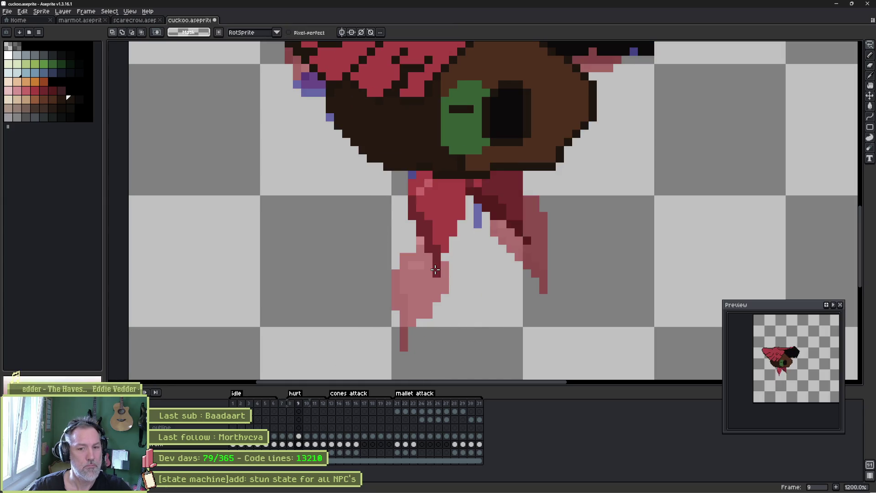
pyautogui.press('m')
pyautogui.moveTo(407, 278)
pyautogui.mouseDown()
pyautogui.moveTo(467, 81)
pyautogui.moveTo(485, 97)
pyautogui.mouseUp()
pyautogui.press('Return')
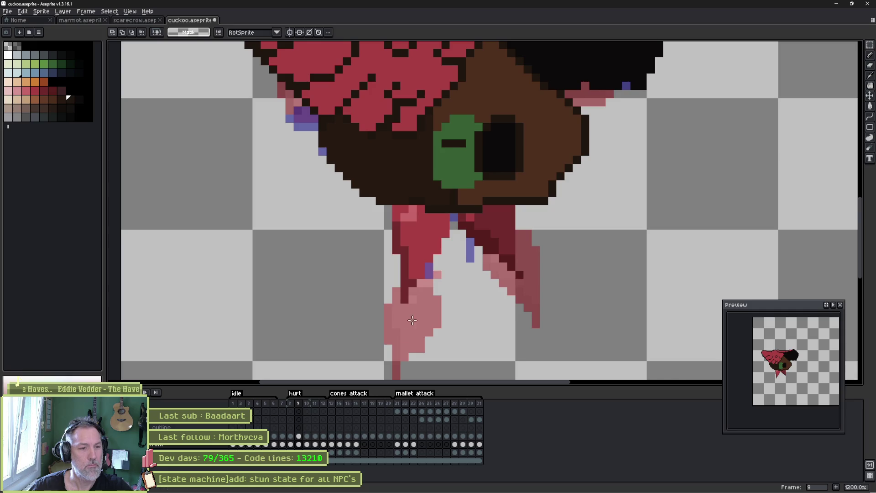
pyautogui.click(309, 444)
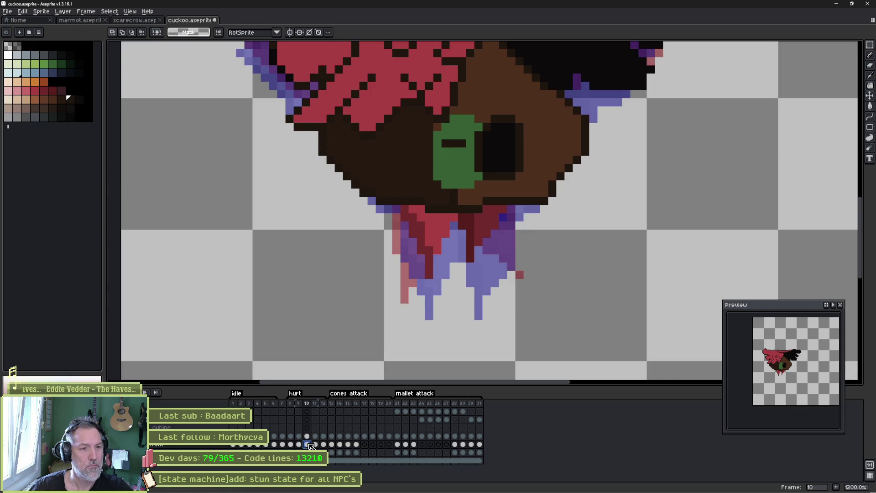
pyautogui.moveTo(459, 56)
pyautogui.mouseDown()
pyautogui.moveTo(400, 280)
pyautogui.moveTo(422, 292)
pyautogui.mouseUp()
pyautogui.hotkey('ctrl', 'd')
# Rotate frame 11's legs about 4.4° and save the cuckoo sprite.
pyautogui.click(317, 445)
pyautogui.moveTo(400, 321); pyautogui.dragTo(460, 98)
pyautogui.moveTo(468, 328)
pyautogui.mouseDown()
pyautogui.moveTo(484, 330)
pyautogui.moveTo(480, 321)
pyautogui.mouseUp()
pyautogui.hotkey('ctrl', 'd')
pyautogui.press('Left')
pyautogui.press('Right')
pyautogui.press('Right')
pyautogui.press('Left')
pyautogui.press('Left')
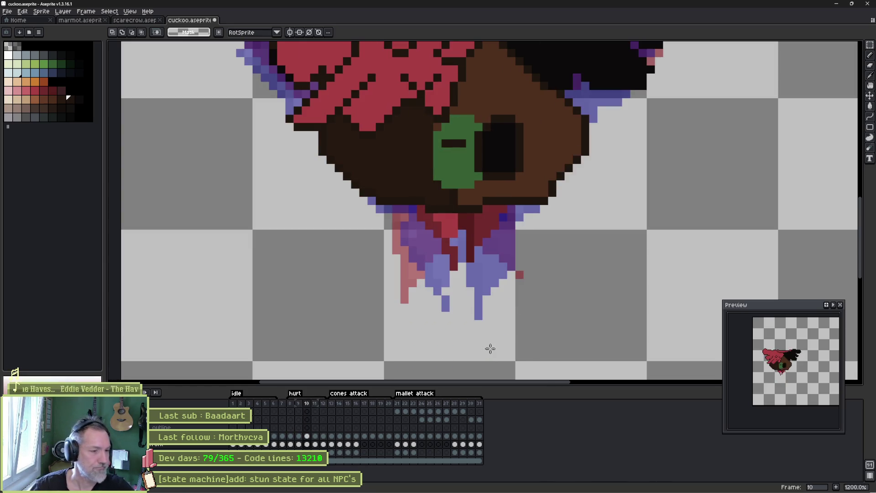
pyautogui.hotkey('ctrl', 's')
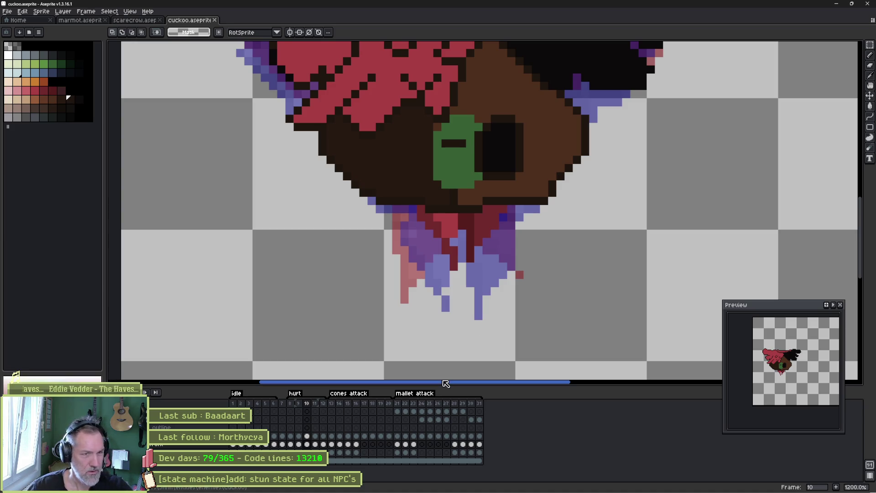
# Switch to the pencil, zoom in, and go to hurt frame 9.
pyautogui.scroll(-2, 474, 311)
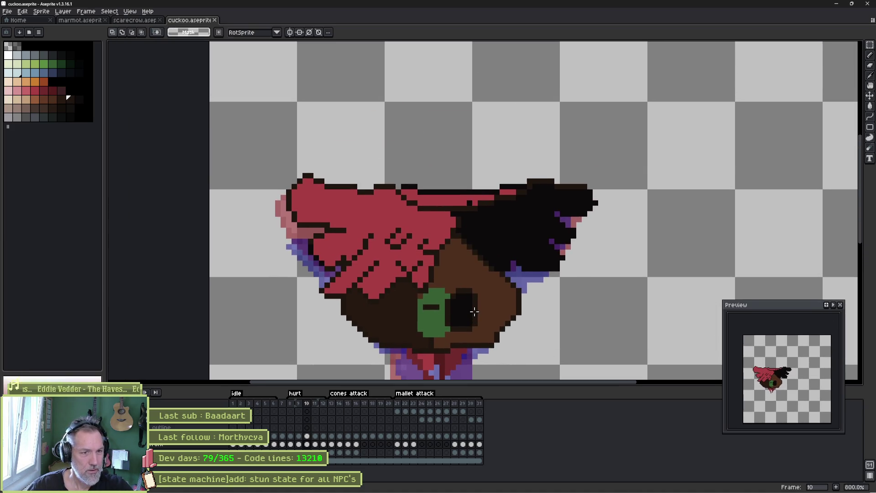
pyautogui.scroll(1, 475, 177)
pyautogui.press('b')
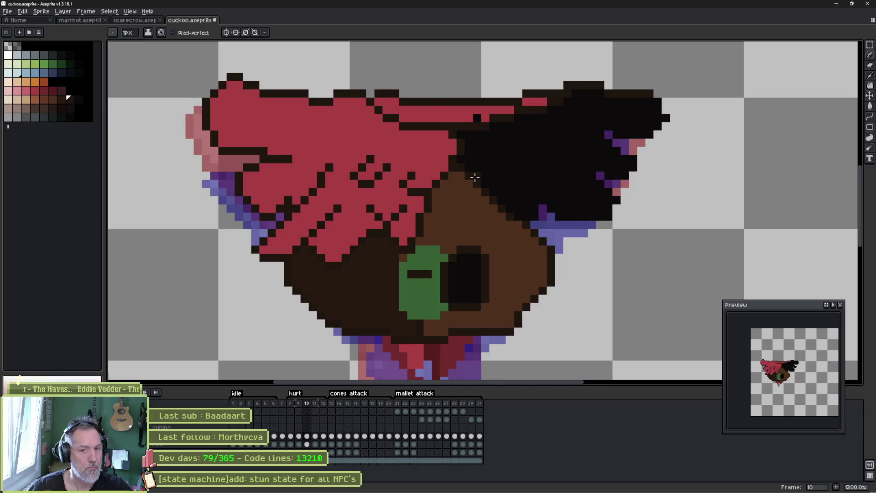
pyautogui.press('Right')
pyautogui.press('Right')
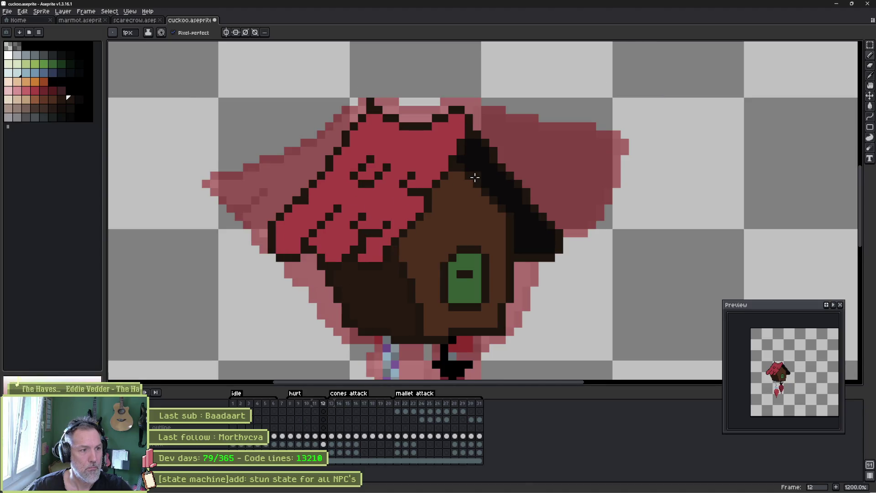
pyautogui.press('Left')
pyautogui.press('Left')
pyautogui.press('Left')
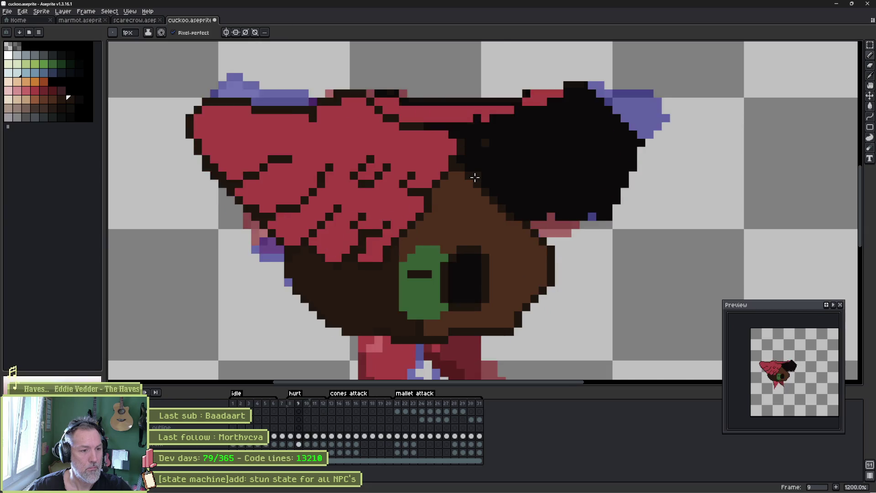
pyautogui.press('Right')
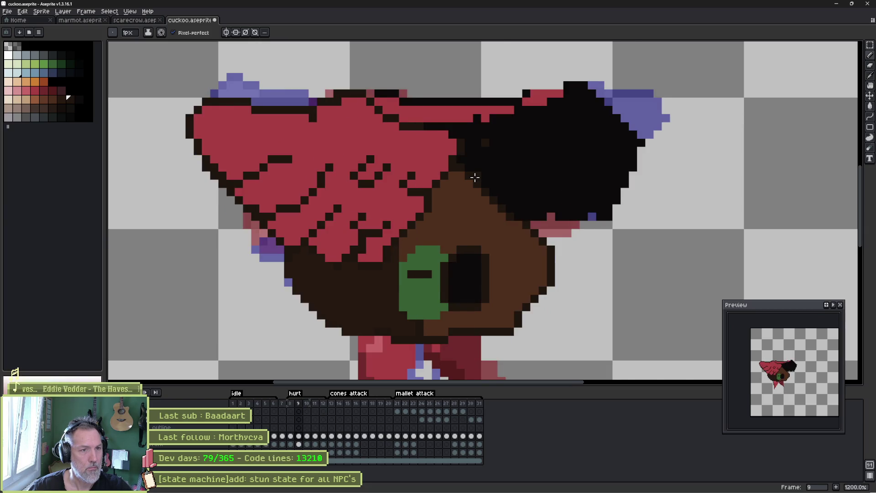
pyautogui.scroll(3, 412, 125)
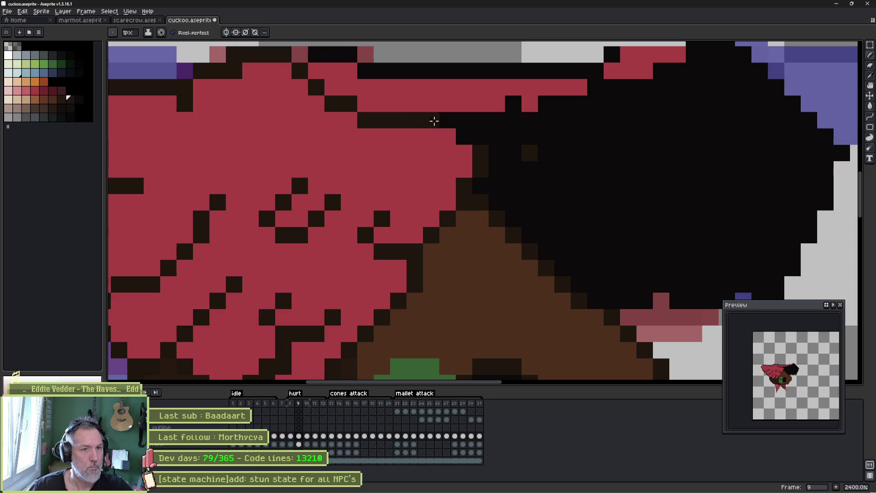
# Paint dark-brown outline along the black wing's top edge and underneath it.
pyautogui.moveTo(543, 106)
pyautogui.mouseDown()
pyautogui.moveTo(580, 106)
pyautogui.moveTo(599, 88)
pyautogui.moveTo(650, 88)
pyautogui.moveTo(679, 68)
pyautogui.moveTo(626, 138)
pyautogui.mouseUp()
pyautogui.click(570, 126)
pyautogui.moveTo(570, 126)
pyautogui.mouseDown()
pyautogui.moveTo(548, 143)
pyautogui.moveTo(393, 146)
pyautogui.moveTo(311, 143)
pyautogui.moveTo(293, 131)
pyautogui.mouseUp()
pyautogui.moveTo(647, 131); pyautogui.dragTo(674, 116)
pyautogui.scroll(-2, 655, 195)
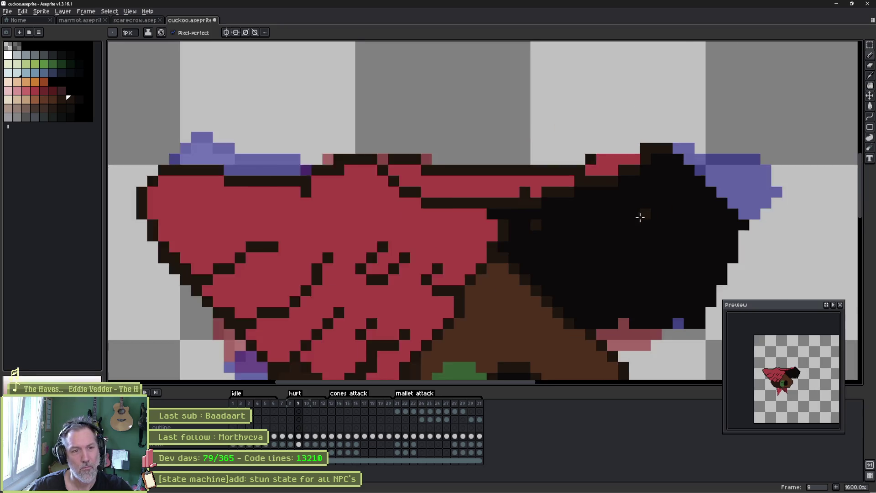
pyautogui.scroll(2, 639, 217)
# Outline the black wing's diagonal and right edges in dark brown, including one body pixel.
pyautogui.keyDown('alt'); pyautogui.click(542, 234); pyautogui.keyUp('alt')
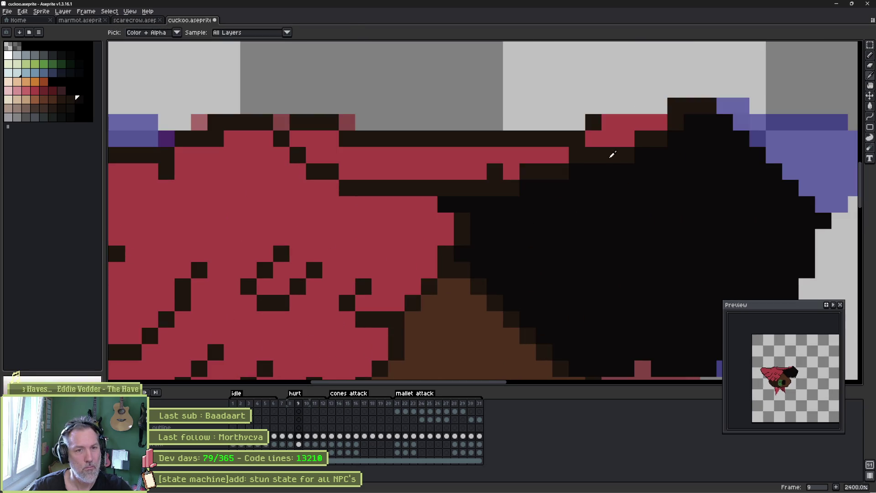
pyautogui.keyDown('alt'); pyautogui.click(610, 150); pyautogui.keyUp('alt')
pyautogui.scroll(-1, 609, 178)
pyautogui.scroll(1, 531, 163)
pyautogui.moveTo(530, 162); pyautogui.dragTo(626, 252)
pyautogui.scroll(-3, 624, 242)
pyautogui.moveTo(628, 122)
pyautogui.mouseDown()
pyautogui.moveTo(626, 157)
pyautogui.moveTo(577, 254)
pyautogui.moveTo(537, 235)
pyautogui.moveTo(528, 252)
pyautogui.moveTo(448, 250)
pyautogui.moveTo(455, 240)
pyautogui.mouseUp()
pyautogui.click(396, 253)
pyautogui.scroll(-3, 426, 184)
# Step through hurt frames 8 to 11 to compare the new outline.
pyautogui.press('.')
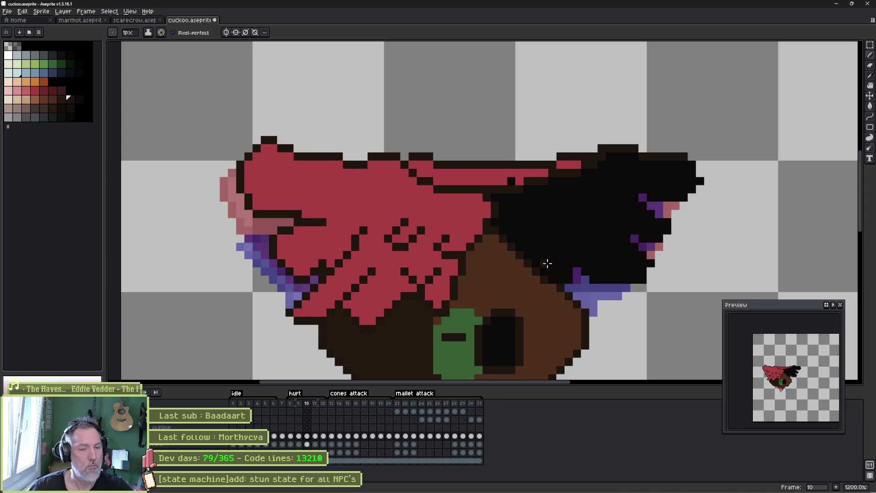
pyautogui.press(',')
pyautogui.press('.')
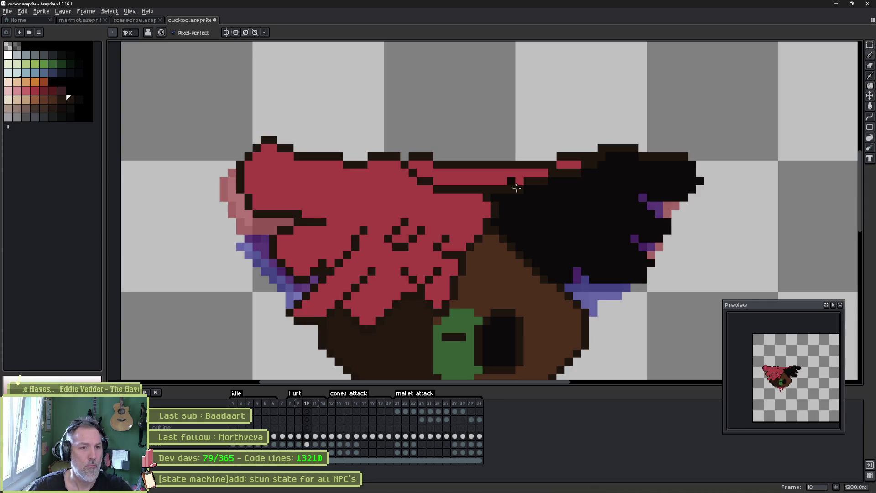
pyautogui.press('.')
pyautogui.press(',')
pyautogui.press(',')
pyautogui.press(',')
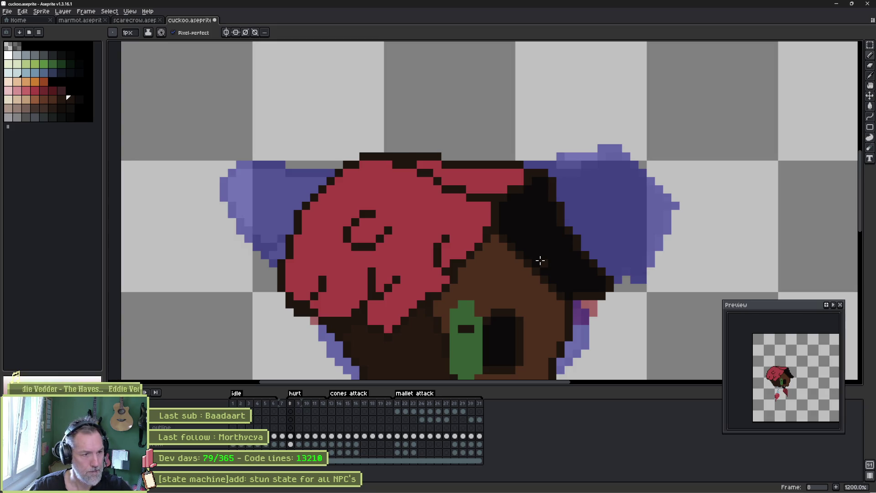
# Sample the dark, red wing and outline colours from the sprite, then preview the hurt animation.
pyautogui.press('e')
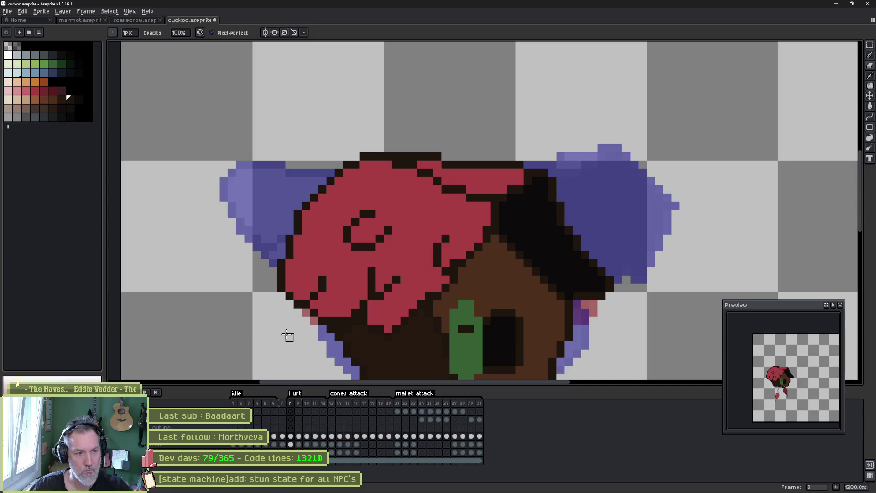
pyautogui.keyDown('alt'); pyautogui.click(355, 321); pyautogui.keyUp('alt')
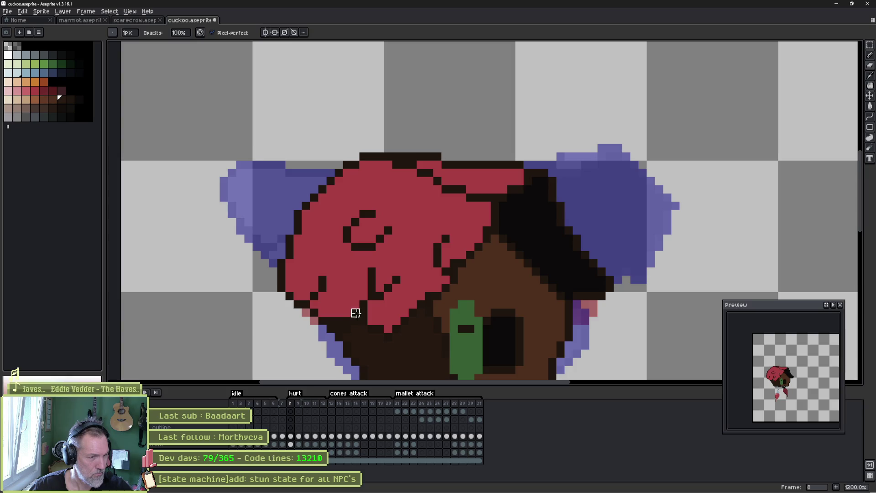
pyautogui.keyDown('alt'); pyautogui.click(336, 317); pyautogui.keyUp('alt')
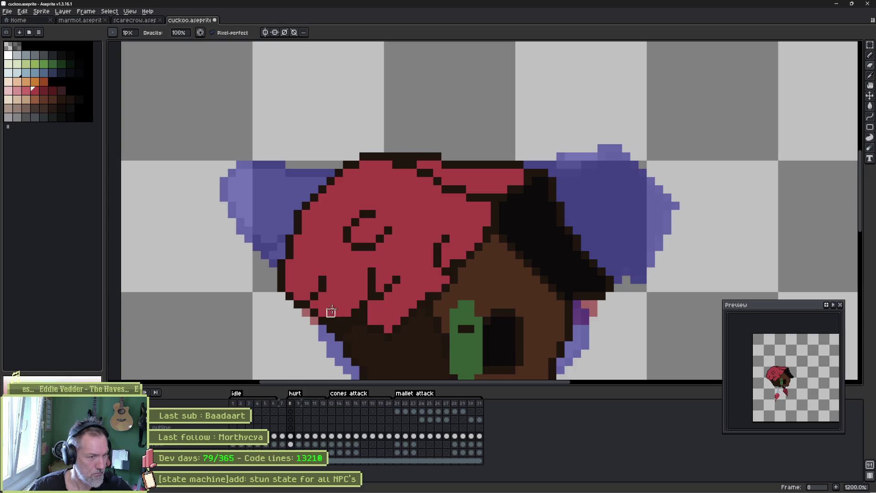
pyautogui.keyDown('alt'); pyautogui.click(354, 327); pyautogui.keyUp('alt')
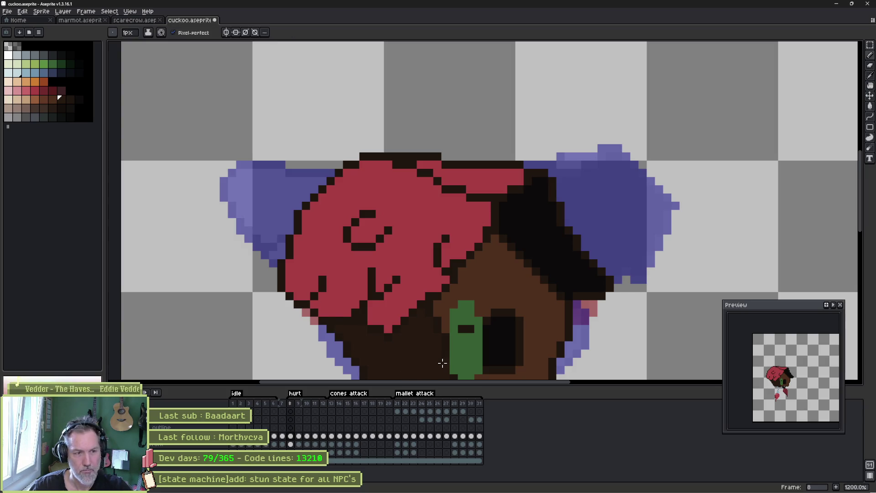
pyautogui.press('Return')
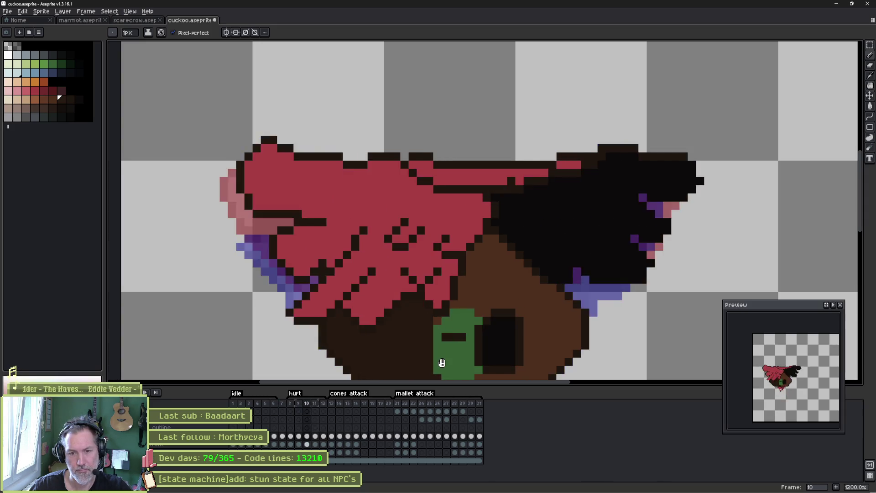
pyautogui.press('Return')
# Toggle the hurt tag's Repeat option and save the cuckoo sprite.
pyautogui.hotkey('ctrl', 's')
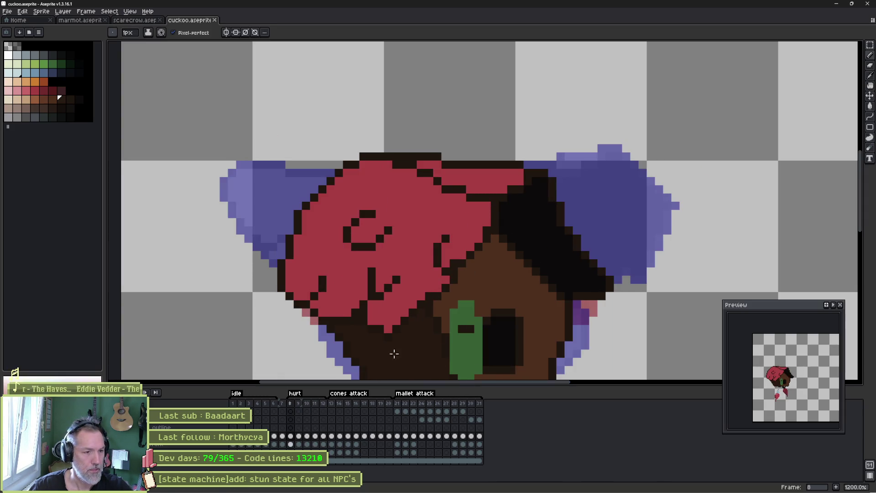
pyautogui.doubleClick(294, 393)
pyautogui.click(392, 251)
pyautogui.click(456, 311)
pyautogui.hotkey('ctrl', 's')
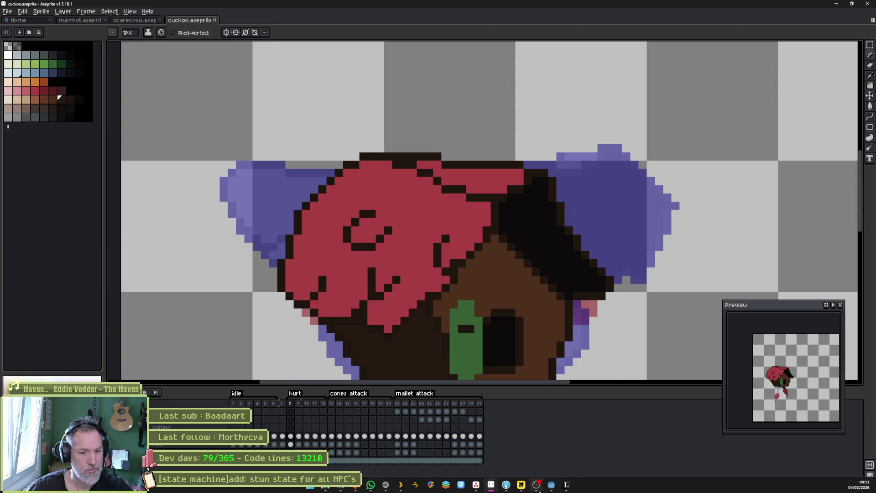
pyautogui.click(537, 484)
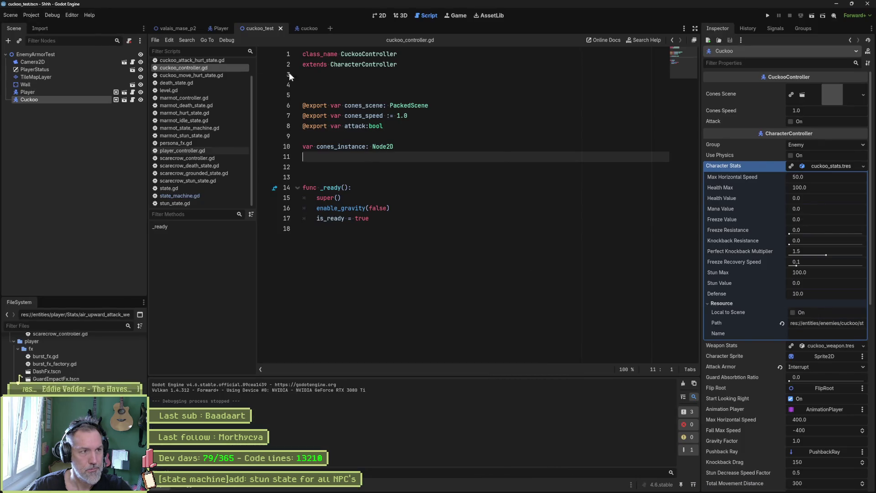
# Reimport the updated cuckoo Aseprite sprite from the cuckoo scene and run cuckoo_test with F6.
pyautogui.click(305, 29)
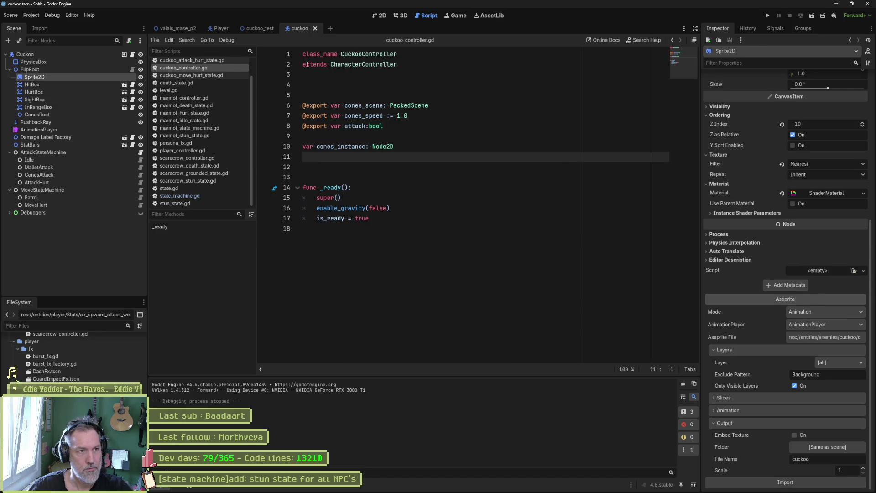
pyautogui.click(254, 28)
pyautogui.press('F6')
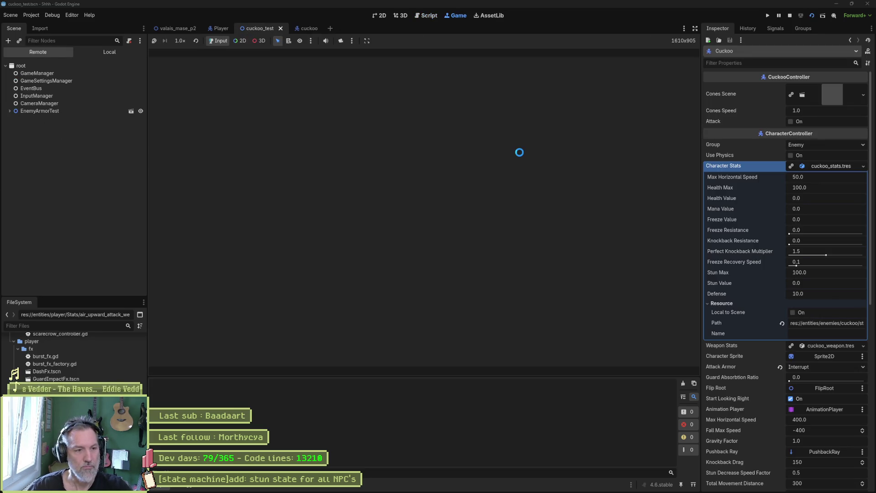
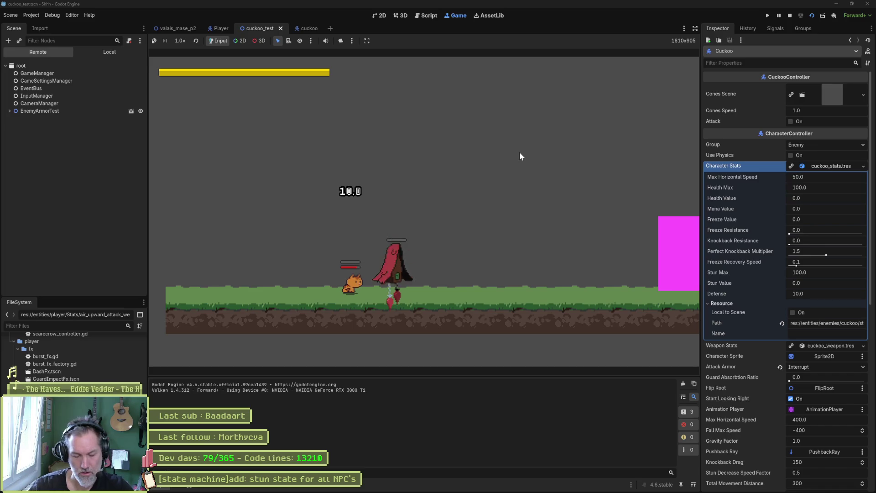
# Stop the running test game and return to the top of cuckoo_controller.gd.
pyautogui.press('F8')
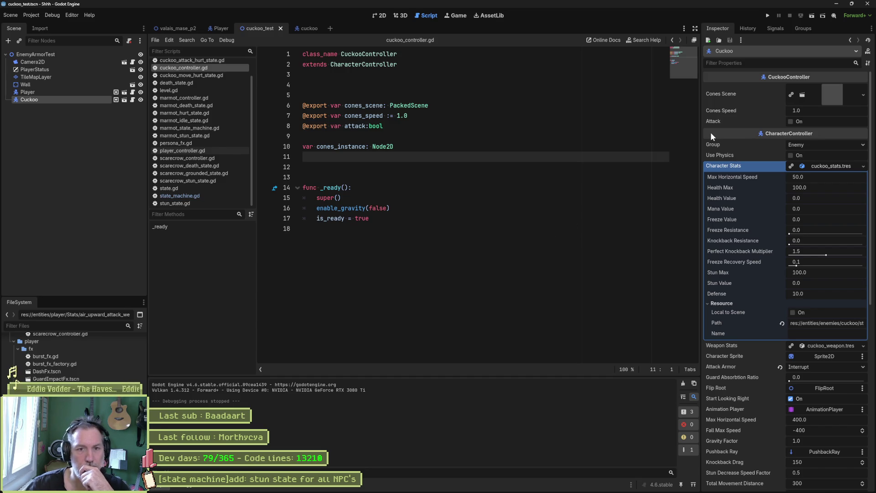
pyautogui.scroll(2, 214, 120)
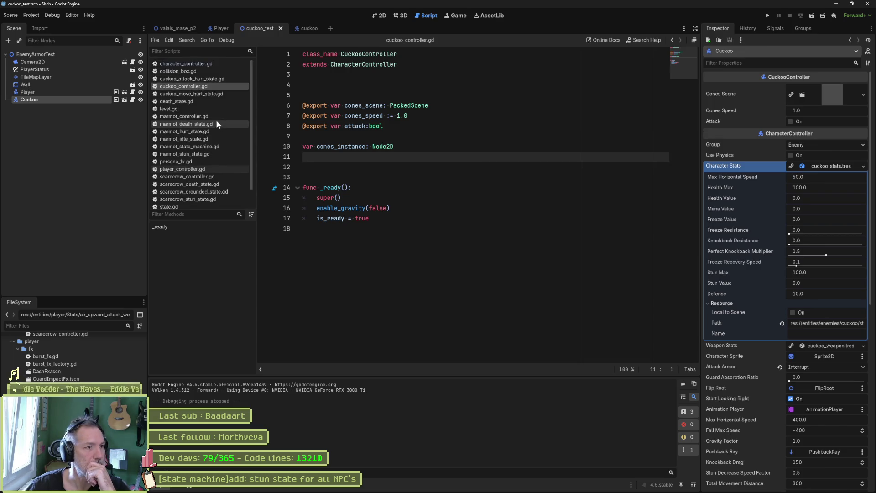
# Open character_controller.gd and locate its knockback function.
pyautogui.click(183, 64)
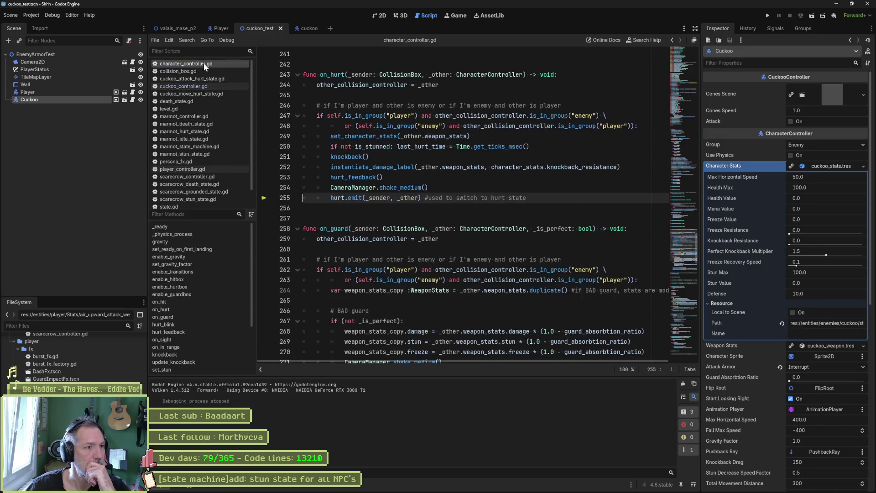
pyautogui.click(174, 355)
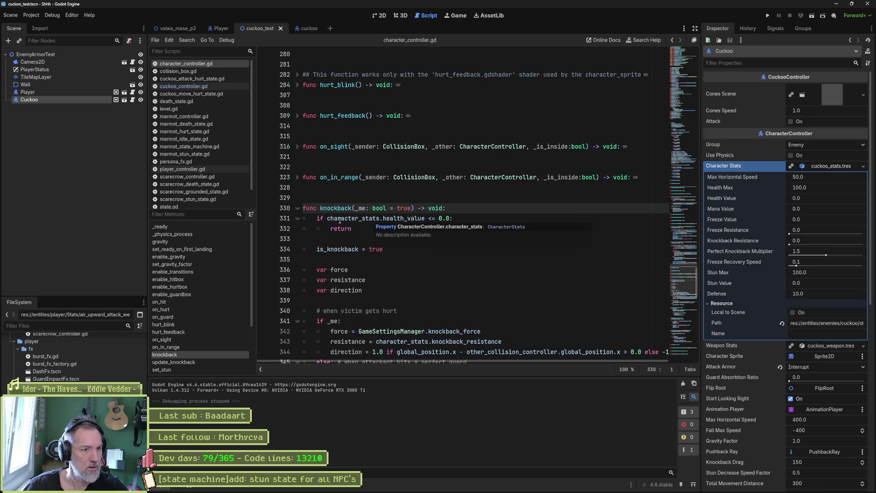
pyautogui.scroll(-1, 344, 247)
pyautogui.doubleClick(342, 179)
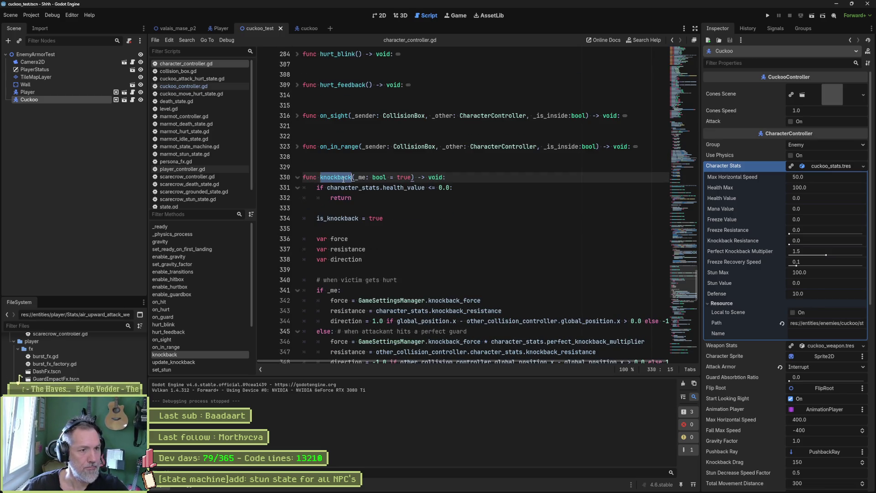
# Follow on_hurt's knockback call to its definition, then switch to the cuckoo scene.
pyautogui.click(180, 310)
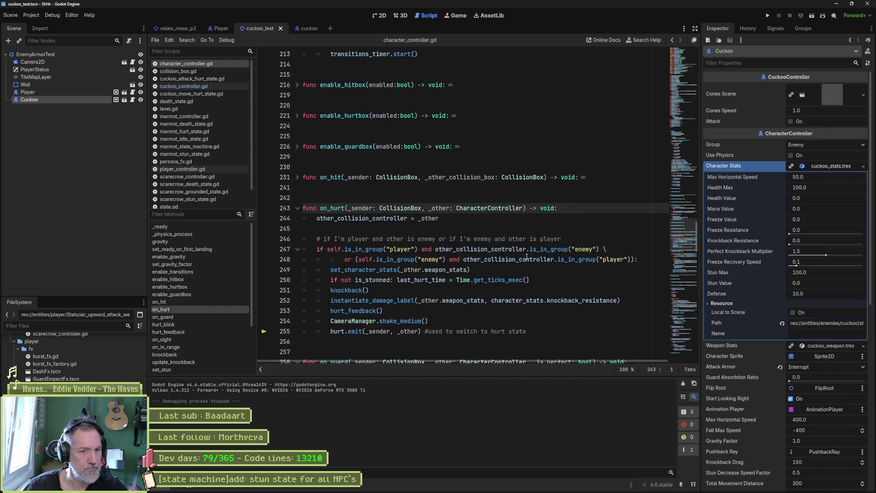
pyautogui.doubleClick(346, 290)
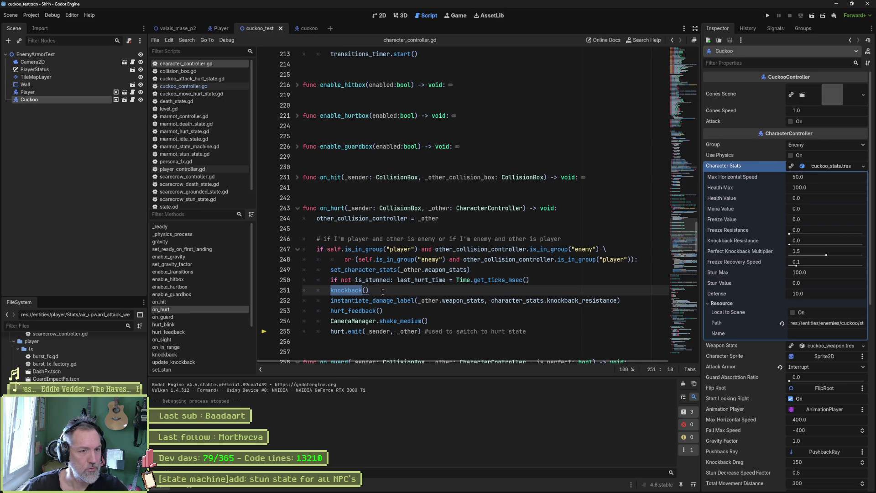
pyautogui.keyDown('ctrl'); pyautogui.click(353, 294); pyautogui.keyUp('ctrl')
pyautogui.scroll(-1, 413, 272)
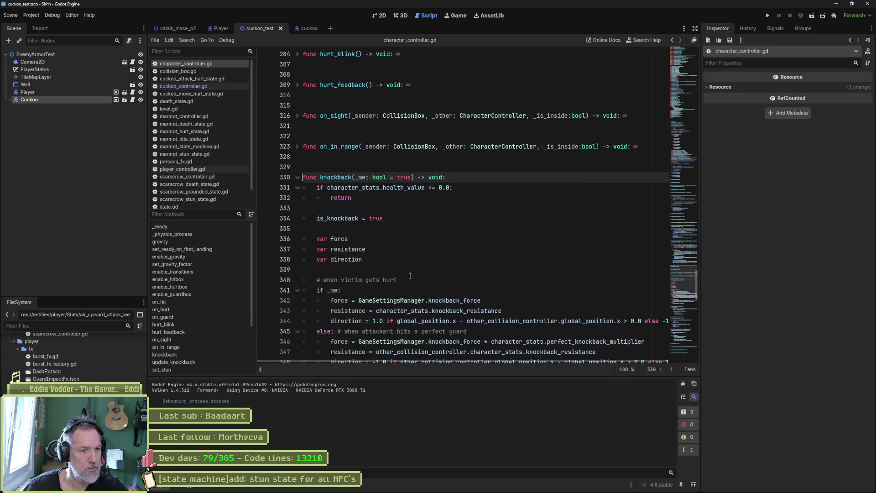
pyautogui.scroll(-3, 410, 275)
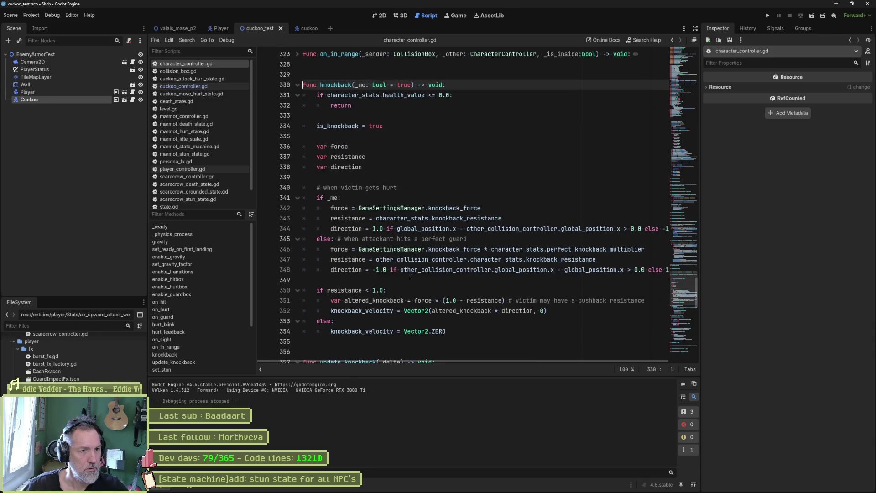
pyautogui.scroll(-1, 411, 277)
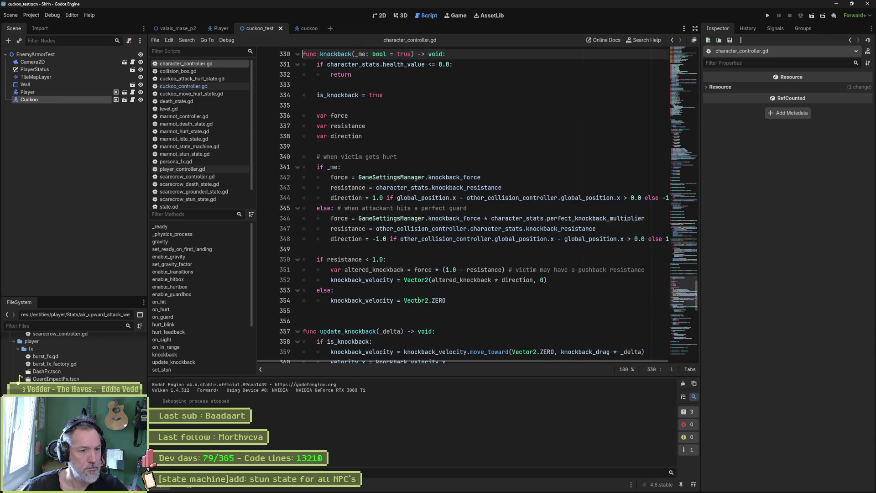
pyautogui.moveTo(418, 299)
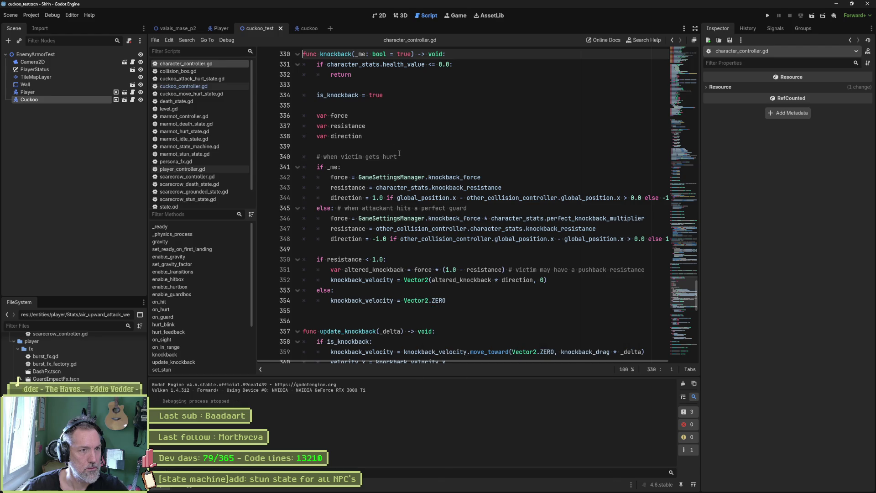
pyautogui.click(313, 30)
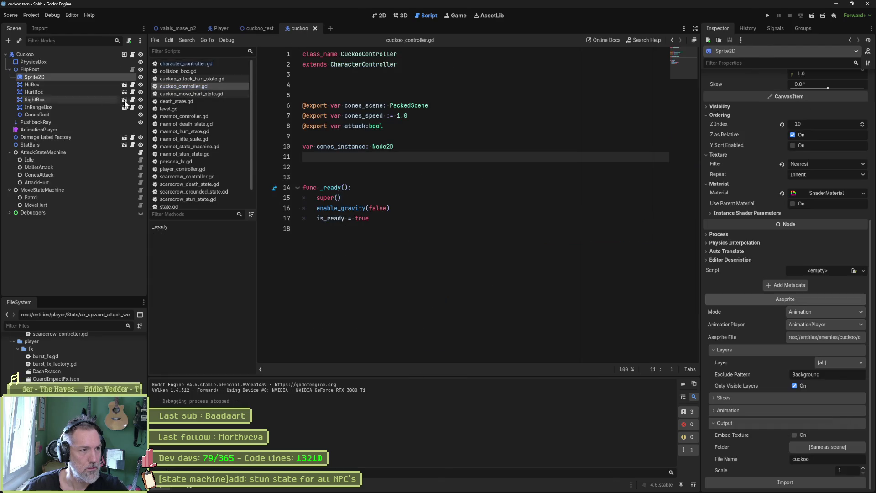
# Open cuckoo_attack_hurt_state.gd and cuckoo_move_hurt_state.gd, then select Player in cuckoo_test.
pyautogui.click(141, 182)
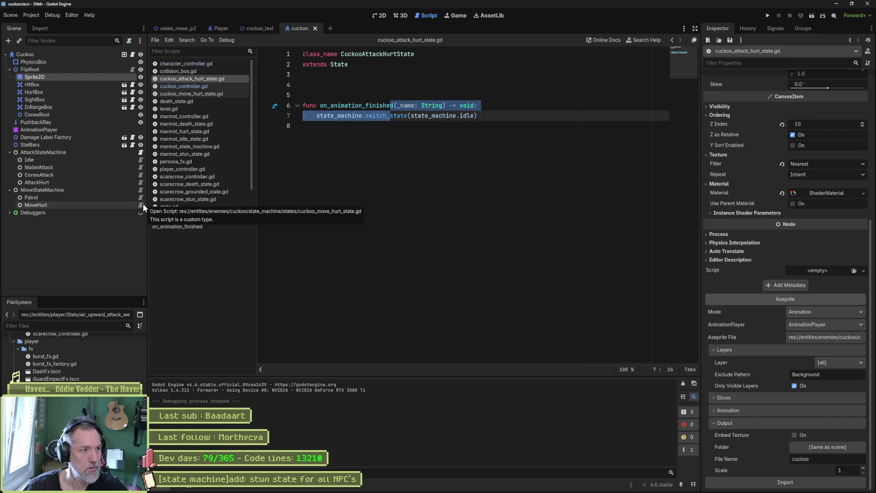
pyautogui.click(141, 205)
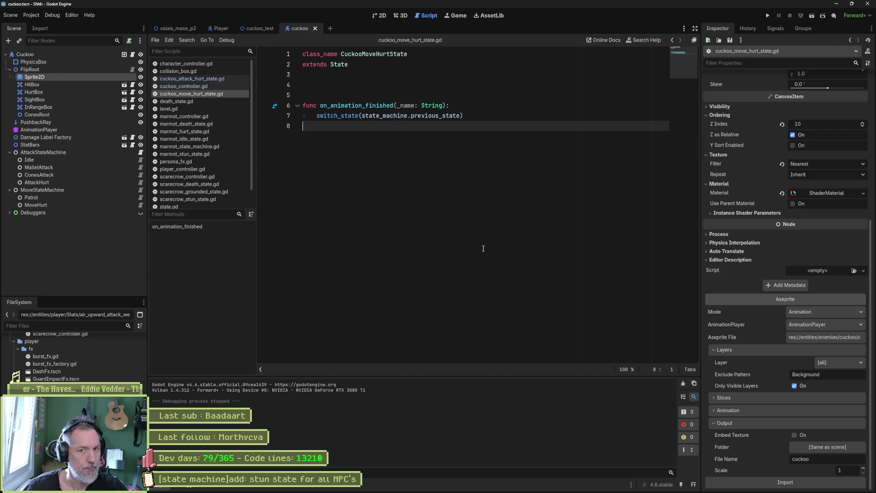
pyautogui.click(240, 30)
pyautogui.click(84, 92)
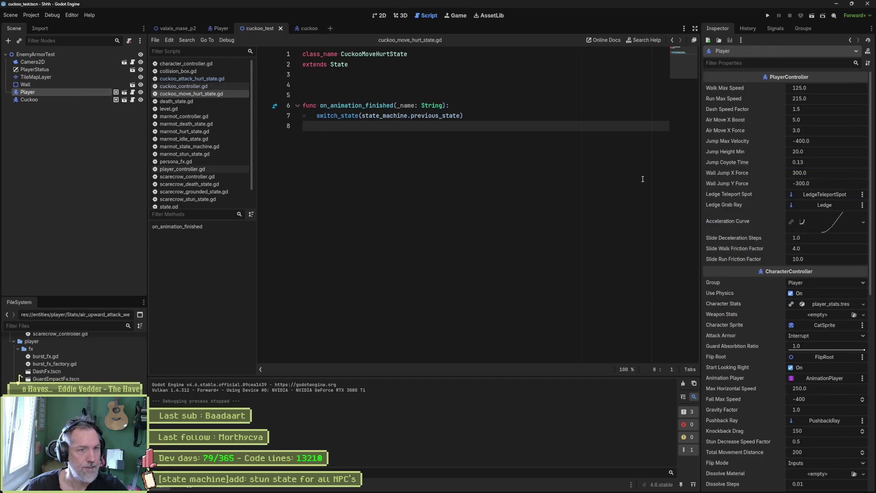
# Glance at the Player's character stats in the Inspector.
pyautogui.click(824, 304)
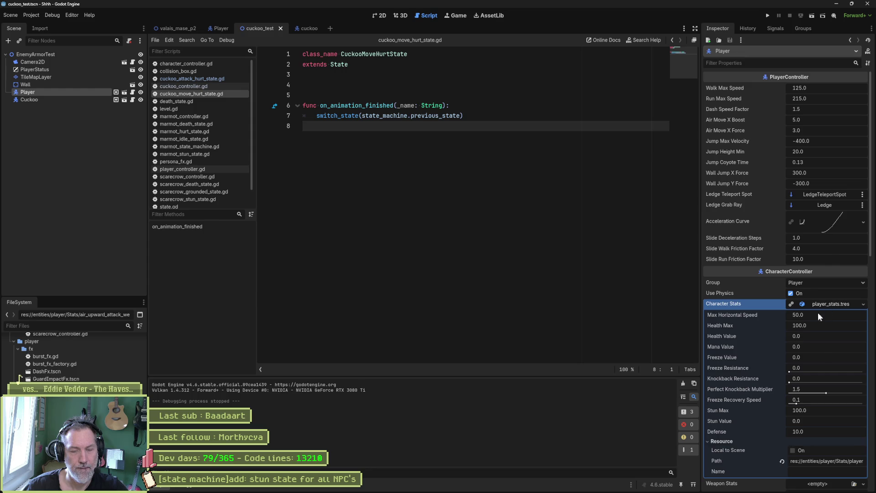
pyautogui.click(841, 305)
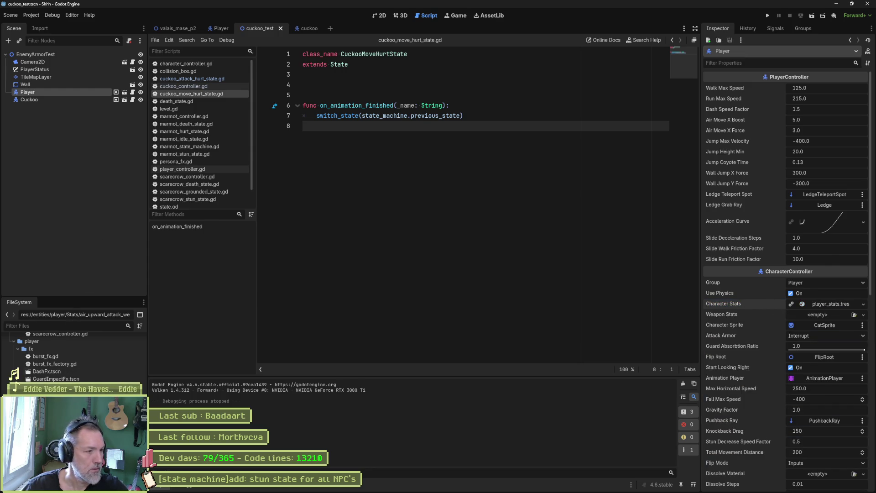
pyautogui.scroll(-5, 19, 376)
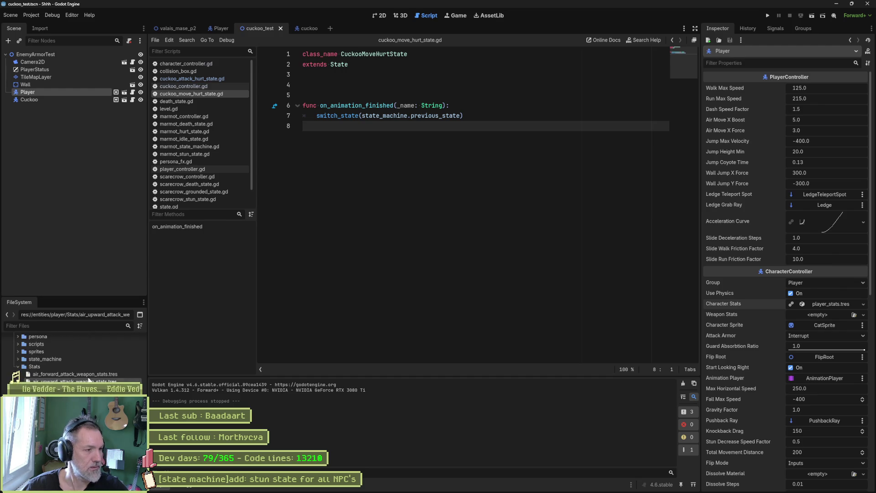
# View grounded_paw_heavy_weapon_stats.tres (stun 20), then return to the cuckoo scene.
pyautogui.click(222, 28)
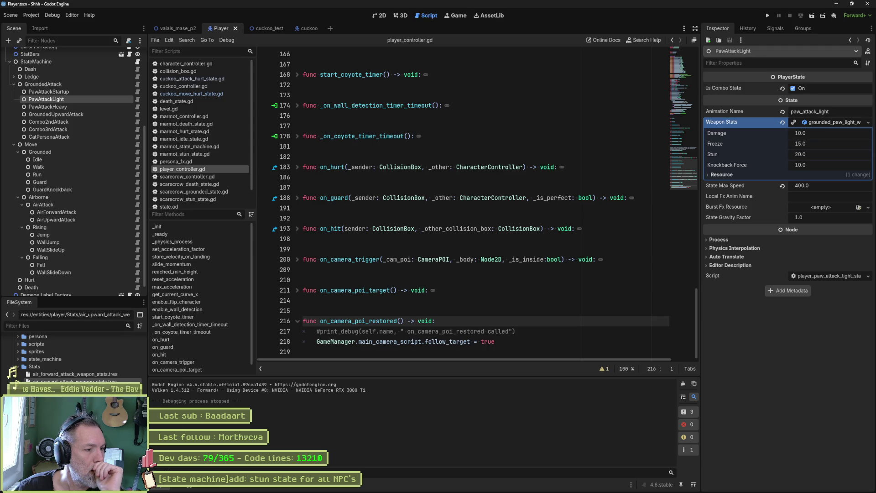
pyautogui.click(69, 389)
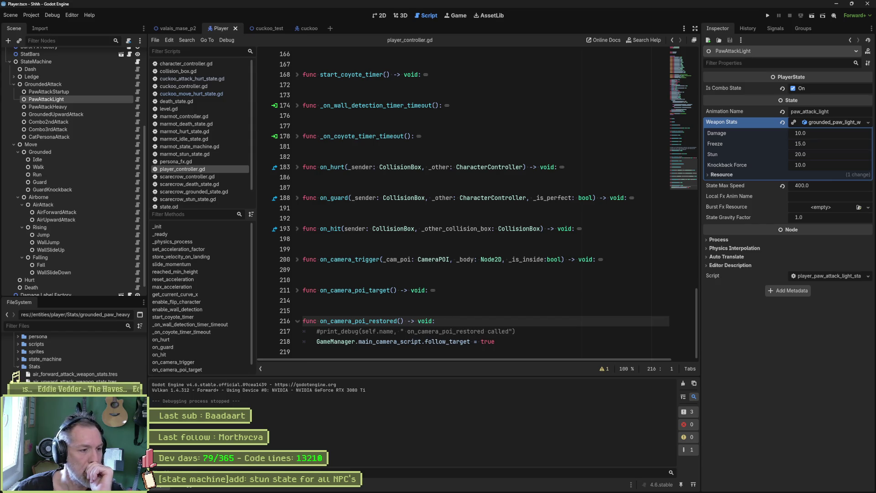
pyautogui.press('Return')
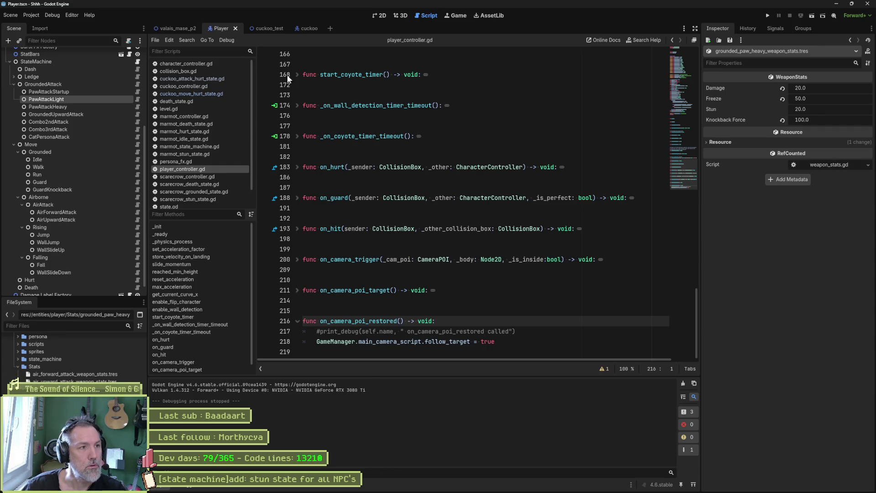
pyautogui.moveTo(261, 28)
pyautogui.click(302, 28)
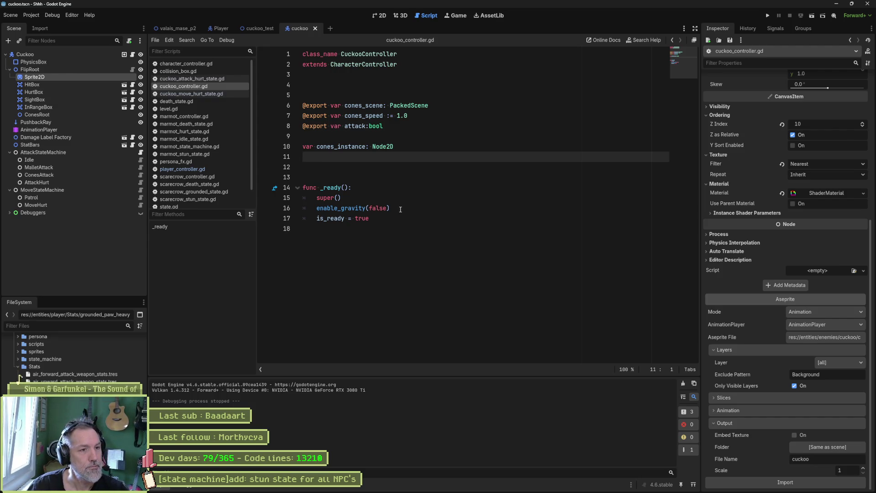
# Run the cuckoo_test scene with F6 to fight the cuckoo, then stop it.
pyautogui.click(261, 29)
pyautogui.press('F6')
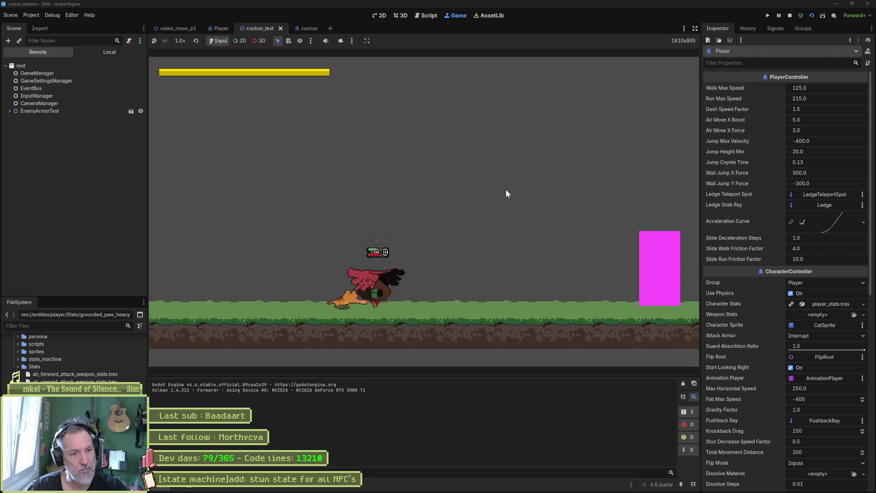
pyautogui.press('F8')
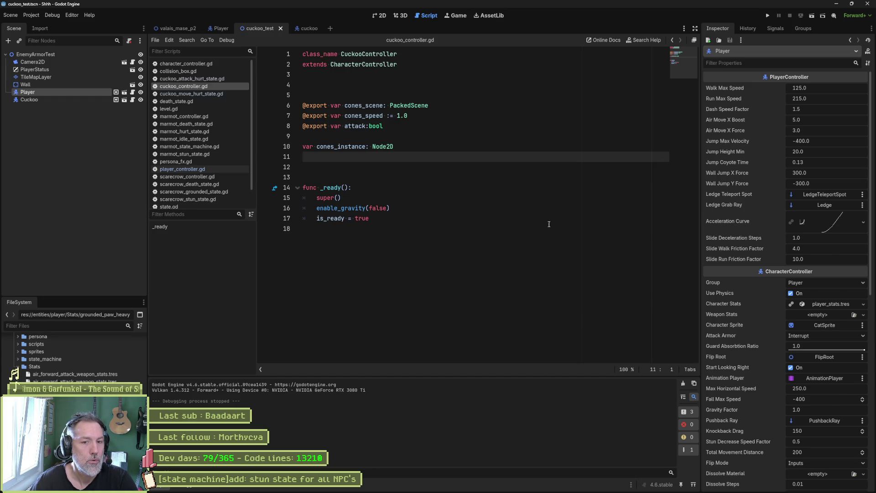
# Inspect the cuckoo scene's Idle, ConesAttack, AttackHurt and MoveStateMachine nodes.
pyautogui.click(302, 29)
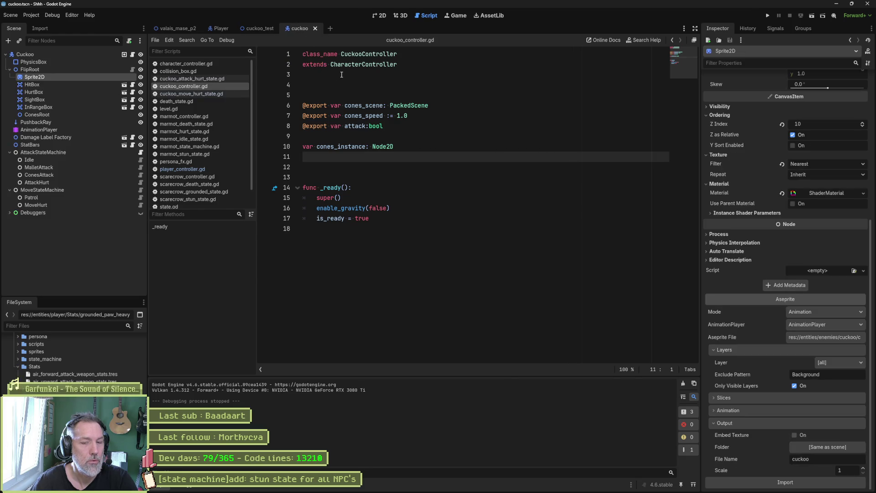
pyautogui.scroll(5, 756, 208)
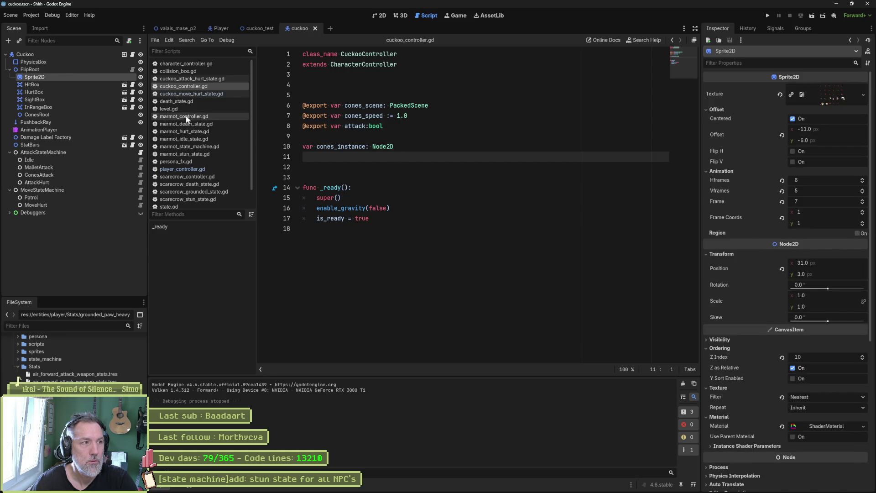
pyautogui.click(78, 57)
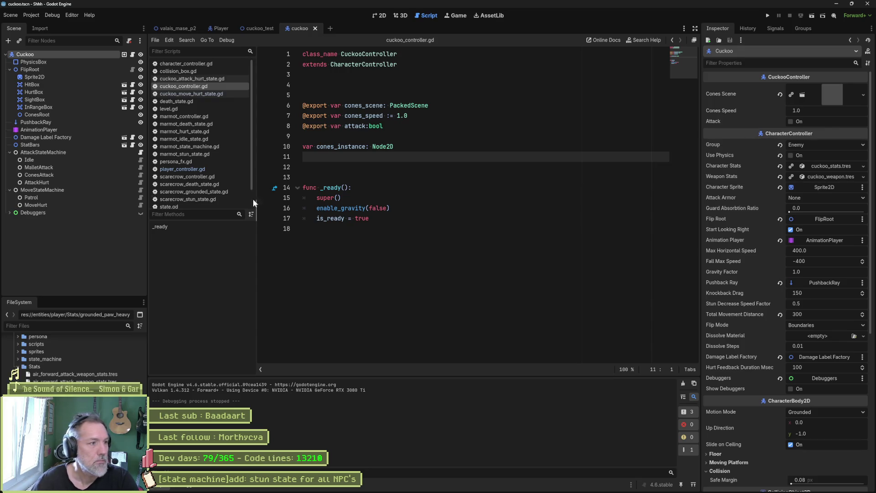
pyautogui.click(100, 159)
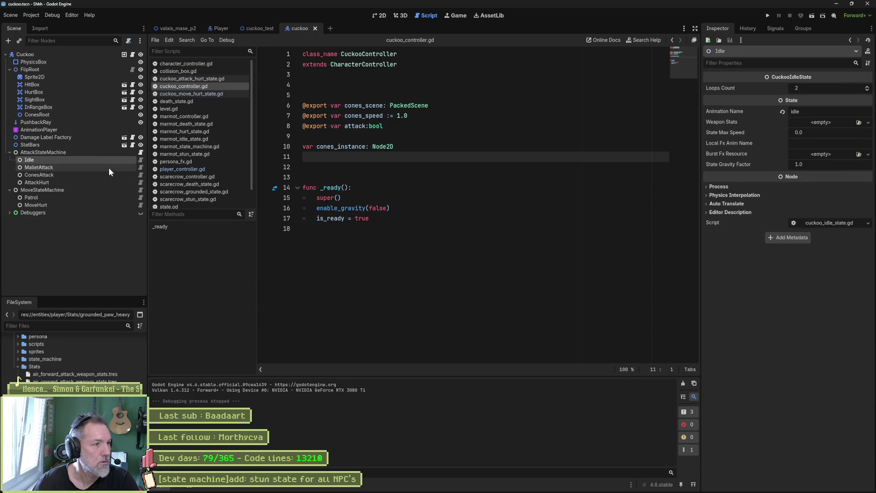
pyautogui.click(109, 166)
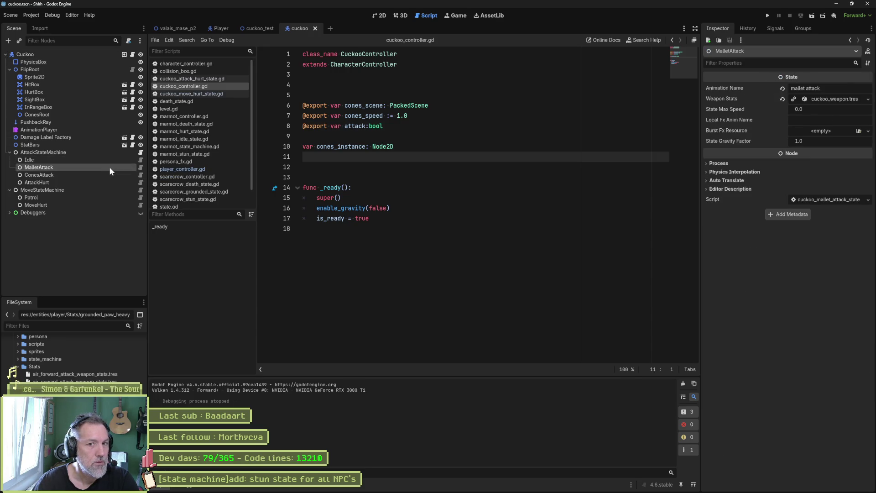
pyautogui.press('Down')
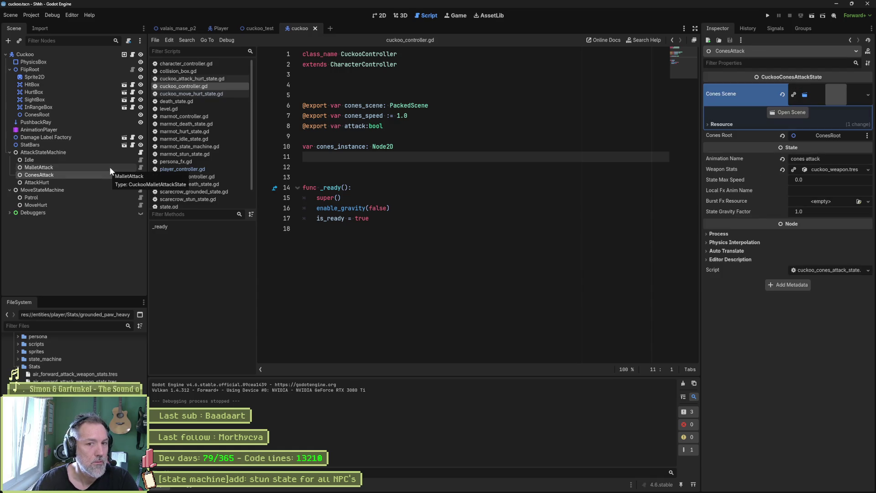
pyautogui.press('Down')
pyautogui.press('Down')
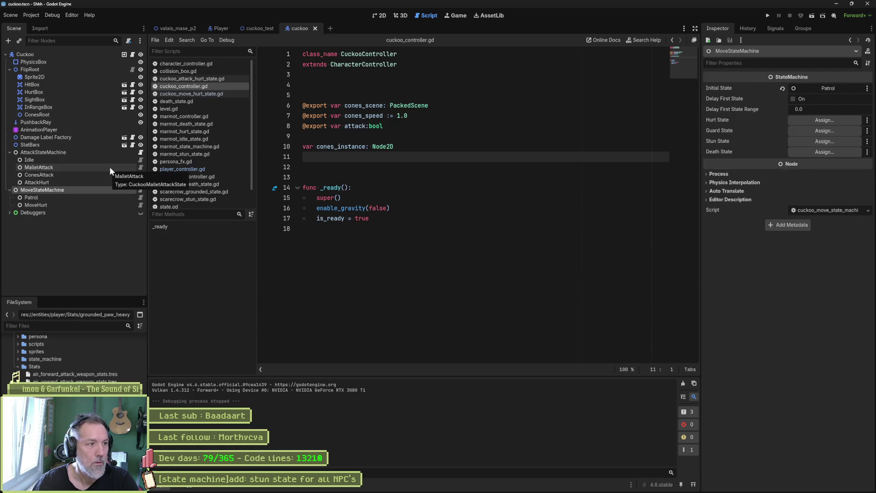
pyautogui.press('Down')
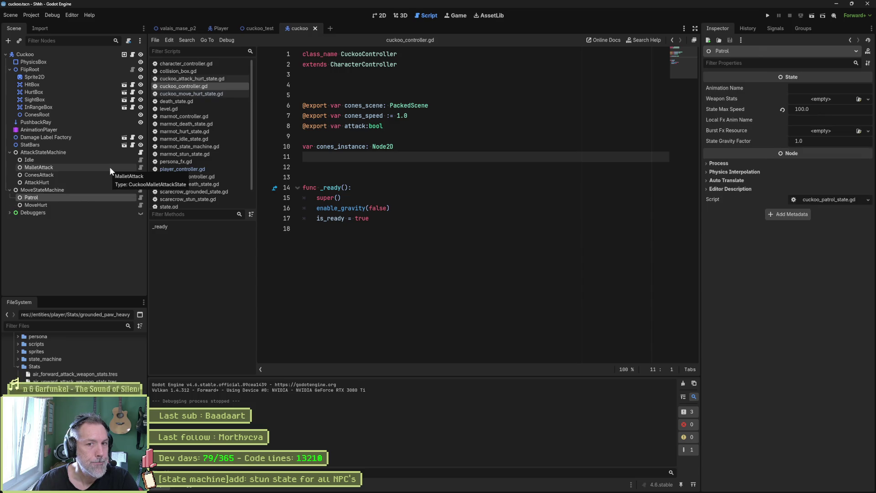
pyautogui.press('Up')
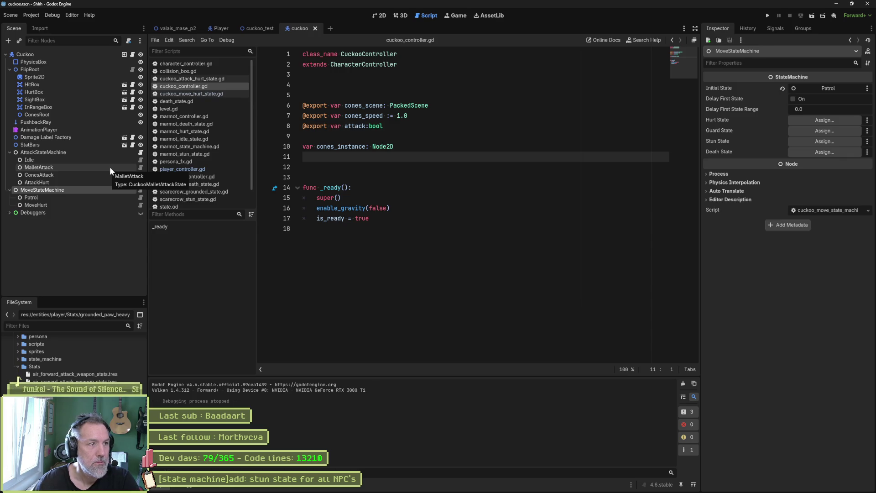
# Enable Show Debuggers on the Cuckoo node in cuckoo_test.
pyautogui.click(261, 28)
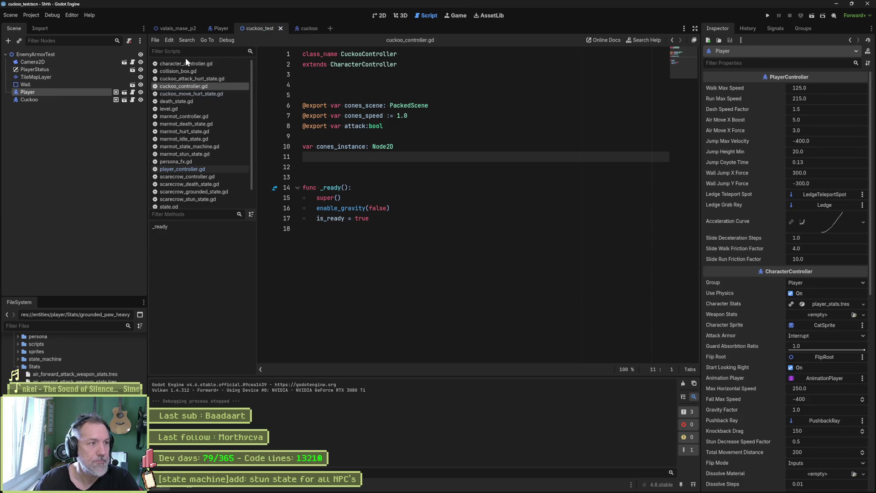
pyautogui.click(72, 99)
pyautogui.scroll(-5, 776, 342)
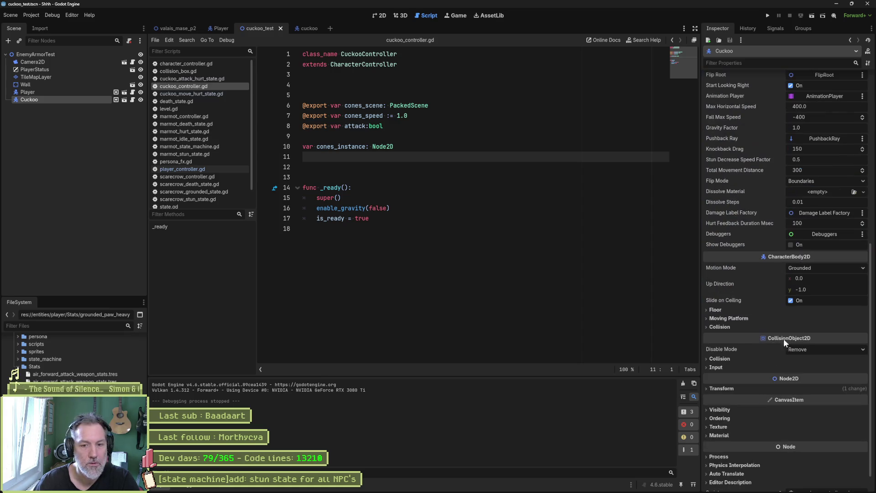
pyautogui.click(790, 245)
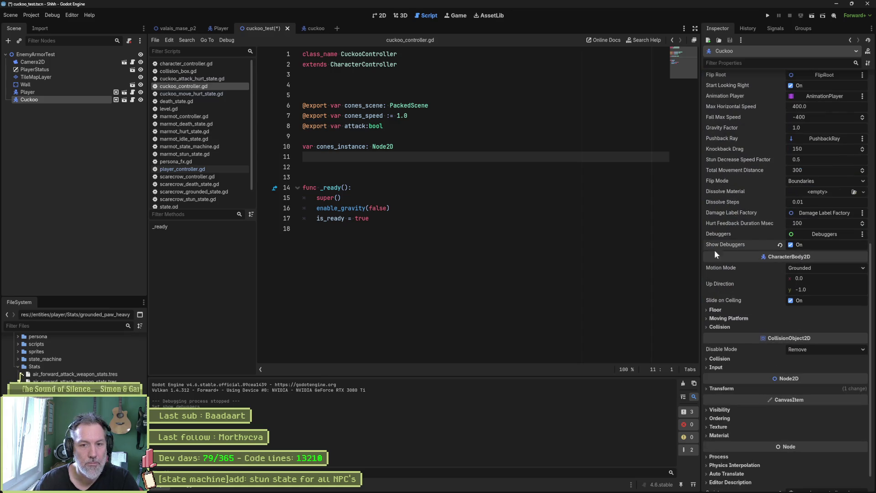
# Save and run cuckoo_test to watch the Cuckoo's state labels, then stop it.
pyautogui.click(420, 268)
pyautogui.press('F6')
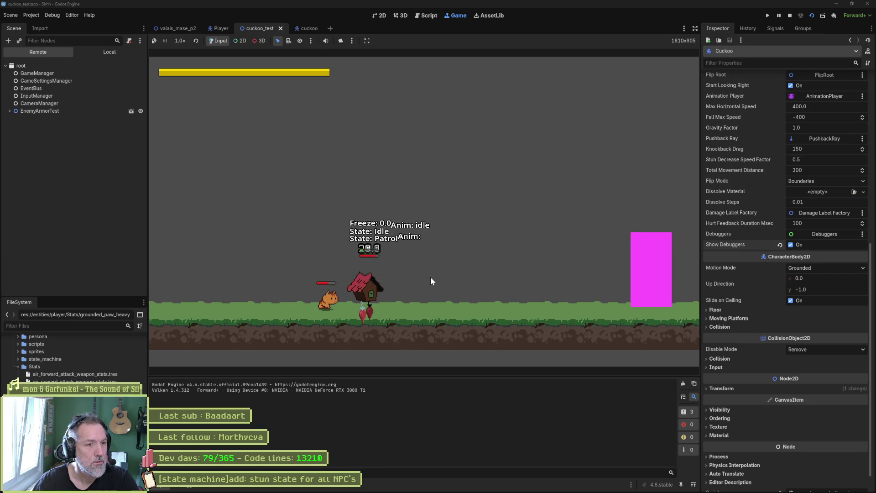
pyautogui.press('F8')
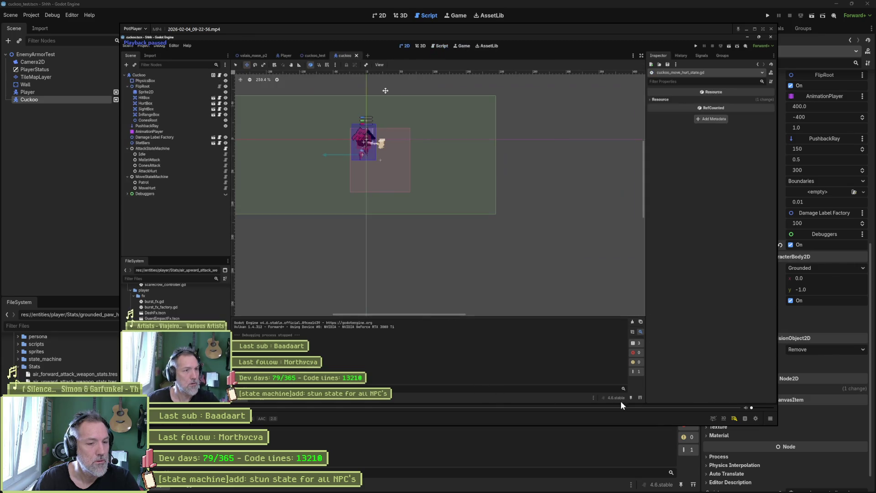
# Seek the replay to about 97% and step frame by frame through the cat hitting the Cuckoo.
pyautogui.click(685, 411)
pyautogui.moveTo(684, 410); pyautogui.dragTo(735, 413)
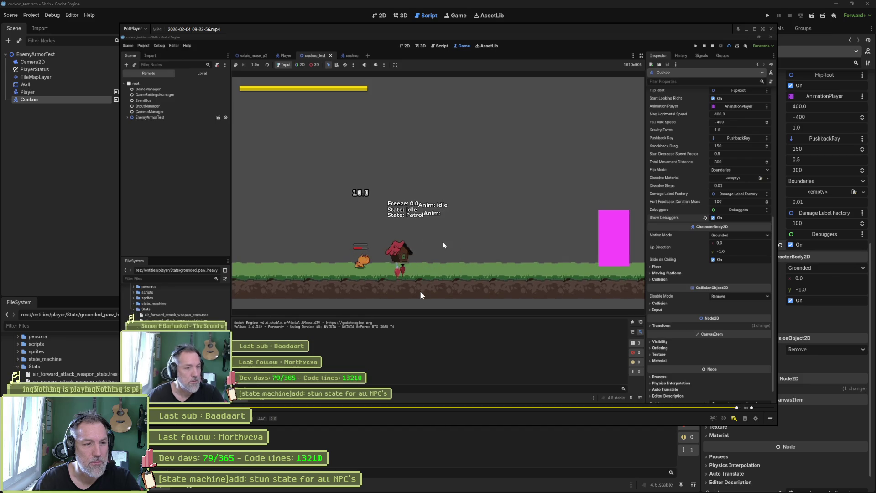
pyautogui.press('f')
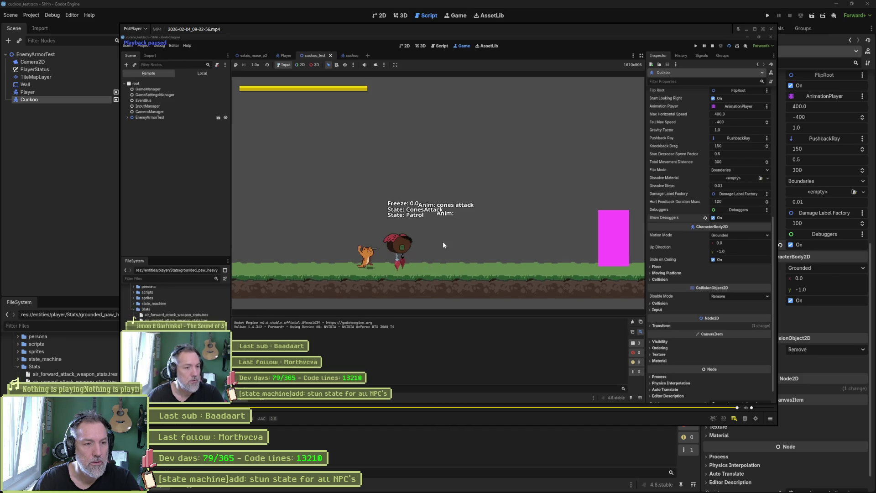
pyautogui.press('f')
pyautogui.press('f')
pyautogui.press('f')
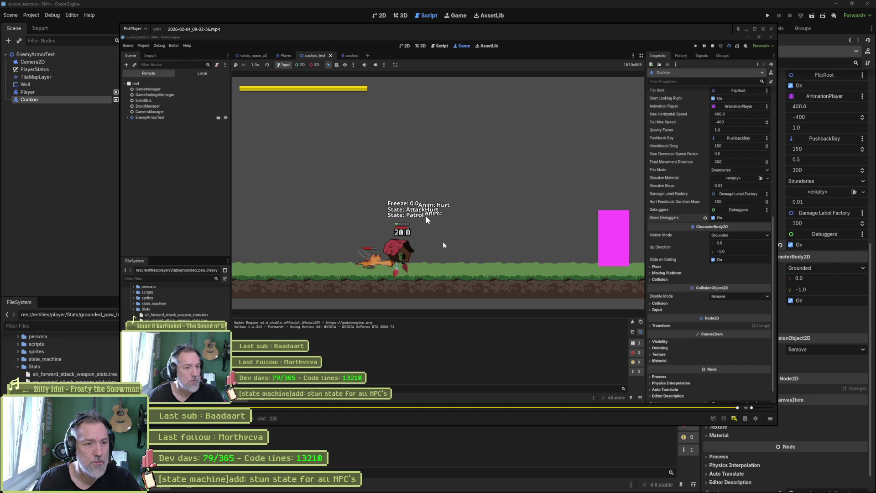
pyautogui.press('f')
pyautogui.press('f')
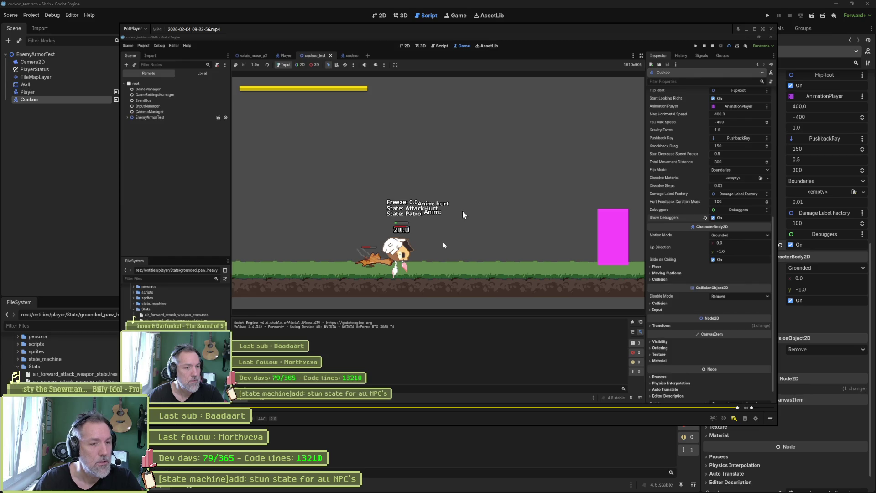
pyautogui.click(64, 189)
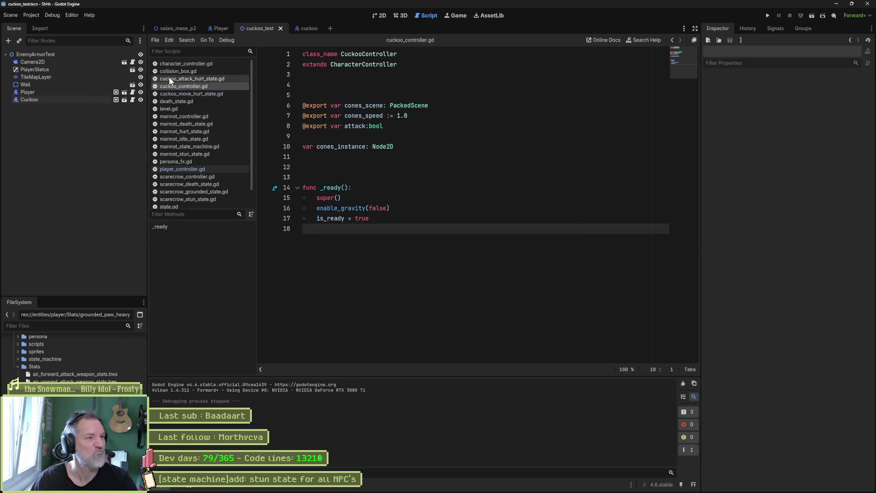
# Change cuckoo_attack_hurt_state.gd to extend HurtState and check HurtState's definition.
pyautogui.click(293, 29)
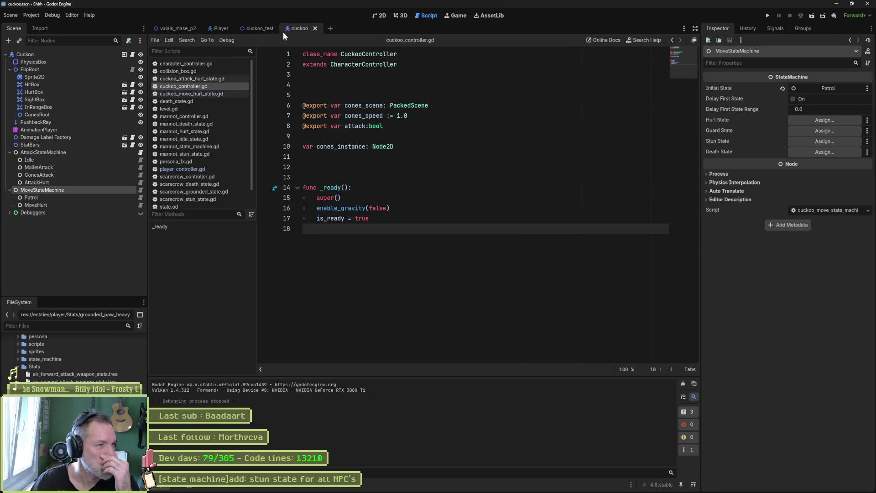
pyautogui.click(138, 182)
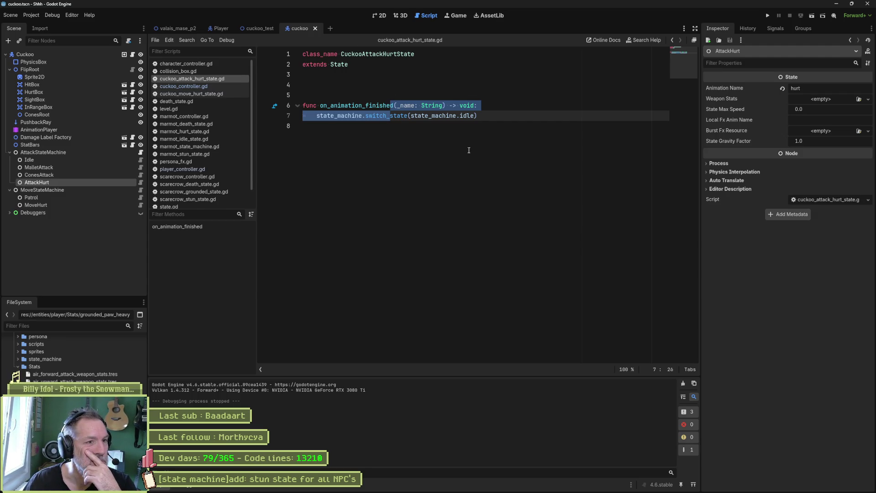
pyautogui.doubleClick(372, 55)
pyautogui.doubleClick(339, 65)
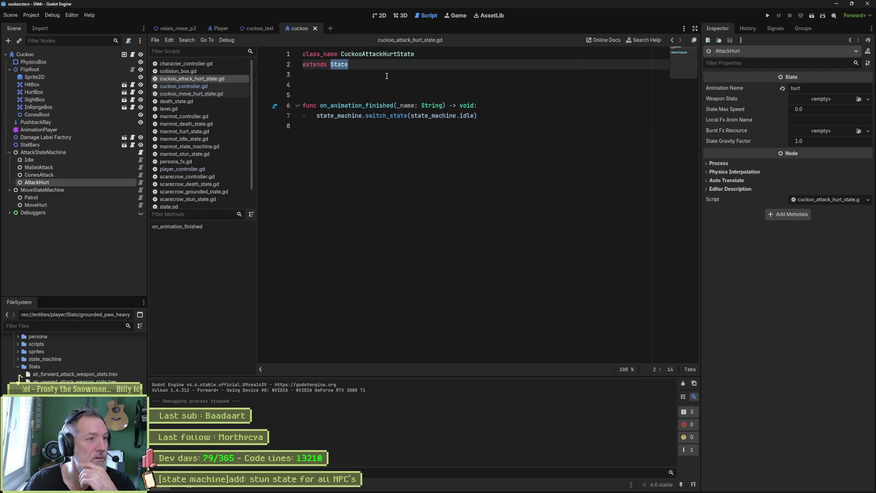
pyautogui.write('Hurt')
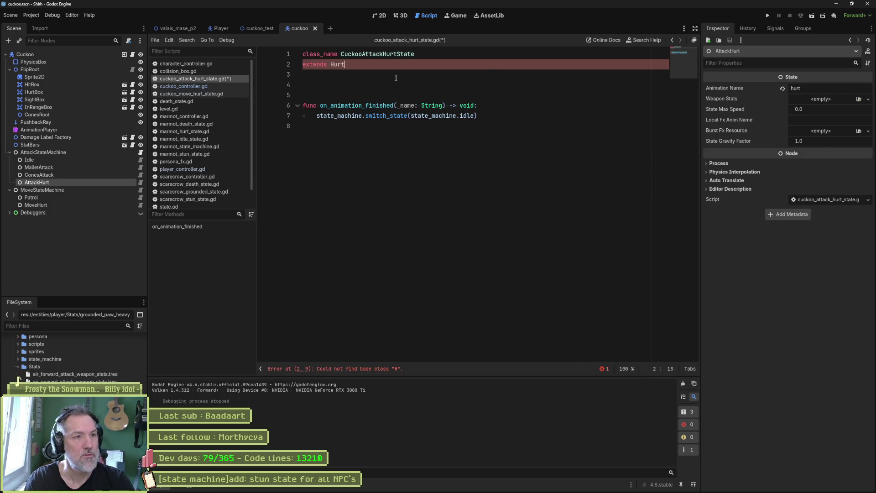
pyautogui.press('Down')
pyautogui.press('Return')
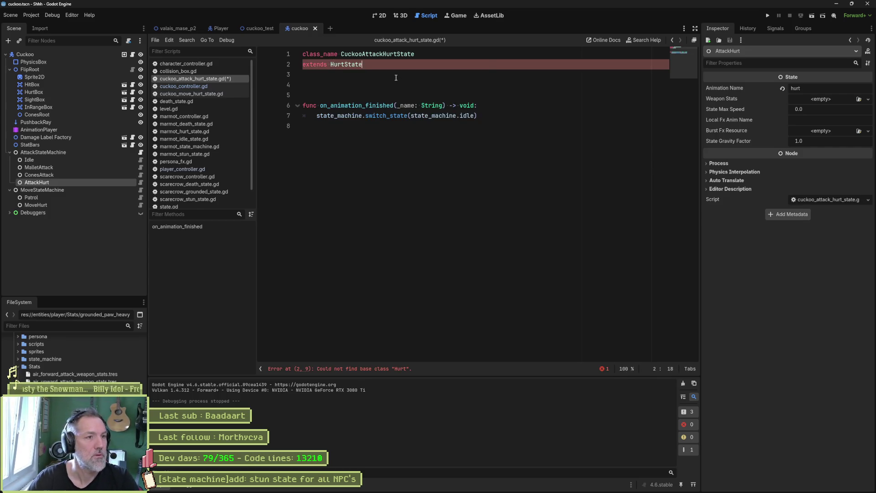
pyautogui.keyDown('ctrl'); pyautogui.click(353, 64); pyautogui.keyUp('ctrl')
pyautogui.scroll(-5, 502, 159)
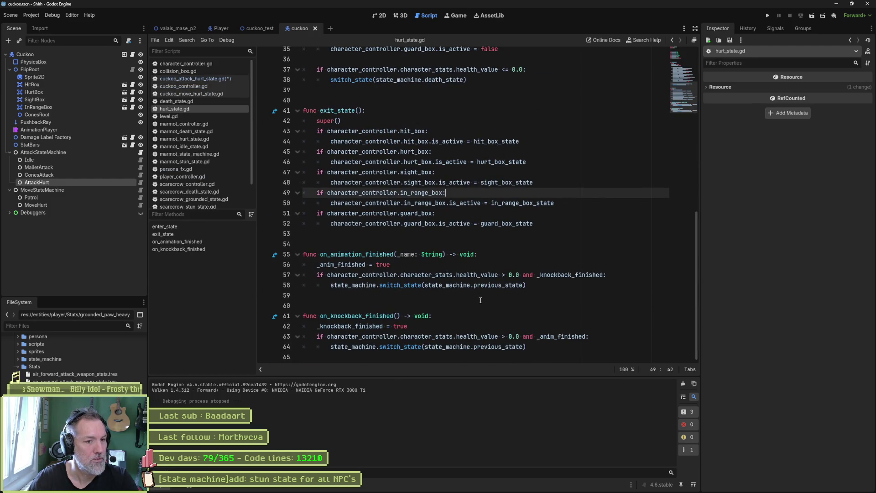
pyautogui.hotkey('ctrl', 'Home')
pyautogui.hotkey('alt', 'Left')
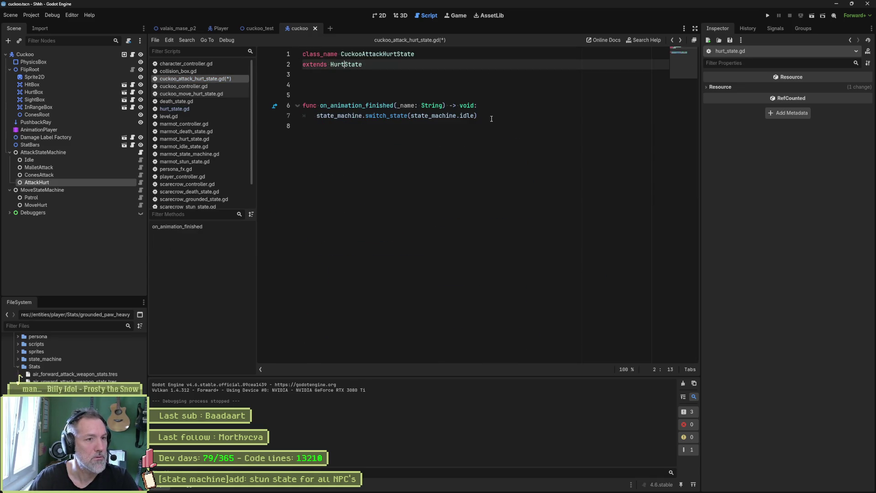
# Comment out on_animation_finished, save the script, and run cuckoo_test.
pyautogui.moveTo(452, 107); pyautogui.dragTo(449, 116)
pyautogui.hotkey('ctrl', 'k')
pyautogui.hotkey('ctrl', 's')
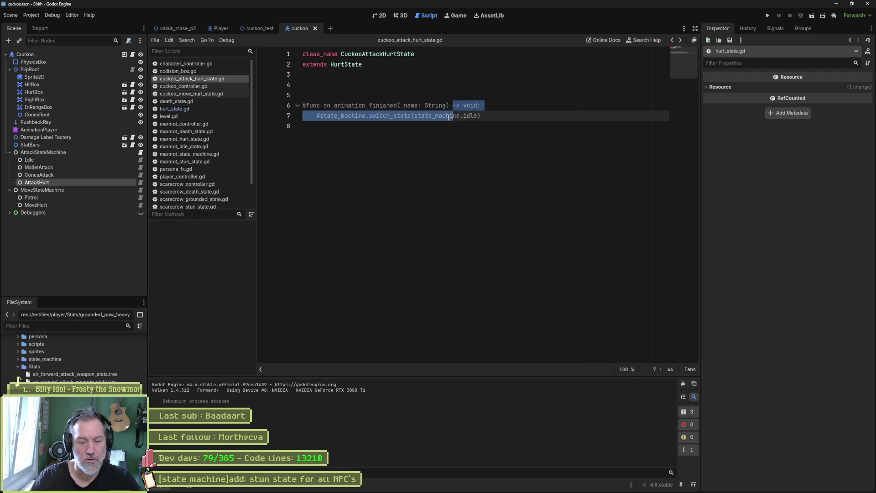
pyautogui.hotkey('ctrl', 'shift', 'Tab')
pyautogui.press('F6')
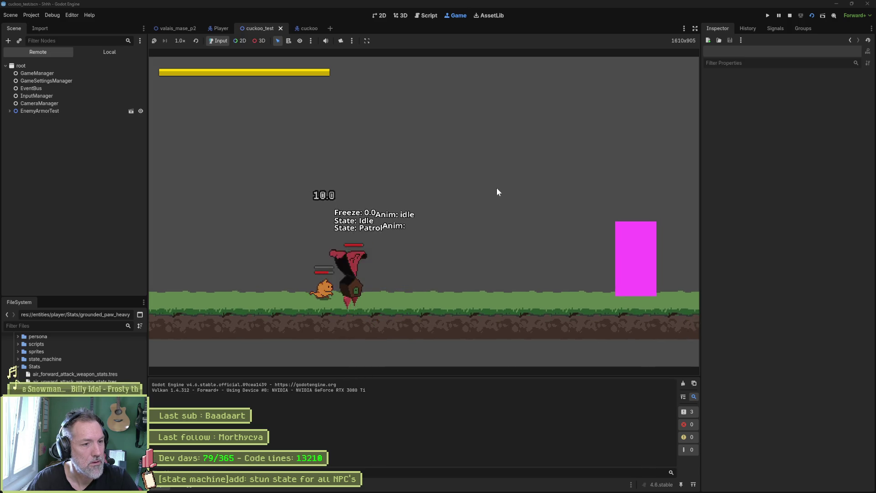
# Stop the game and review the Debug menu options without changing them.
pyautogui.press('F8')
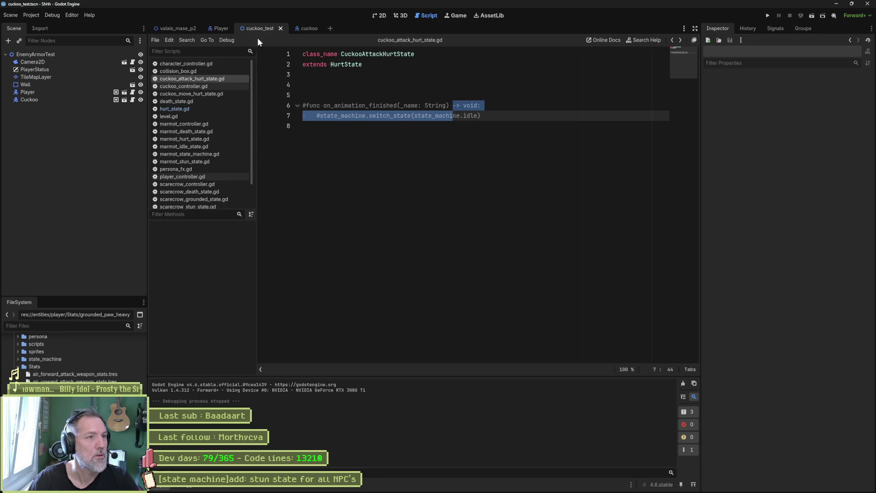
pyautogui.click(45, 15)
pyautogui.click(323, 100)
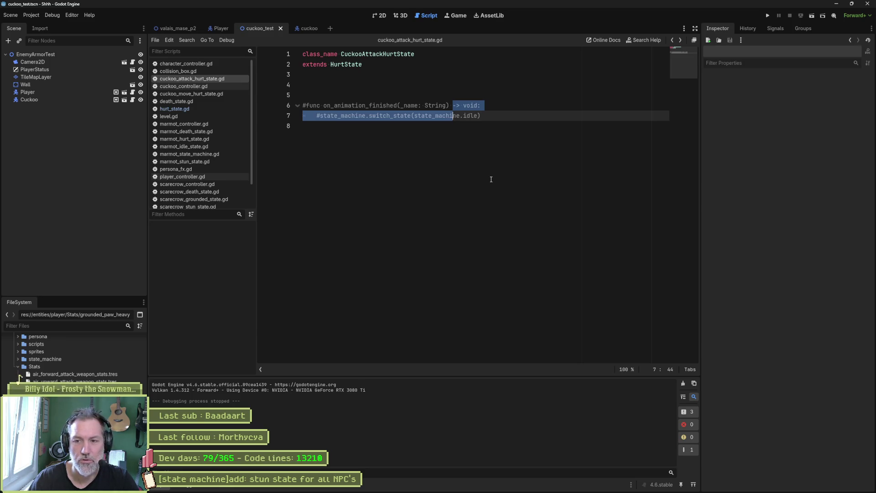
# Run cuckoo_test again with the HurtState change, stop it, and open hurt_state.gd.
pyautogui.click(441, 165)
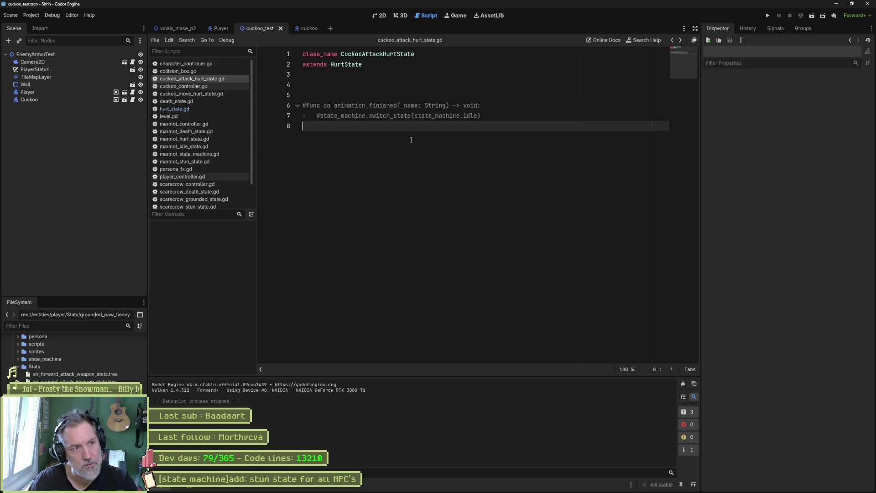
pyautogui.press('F6')
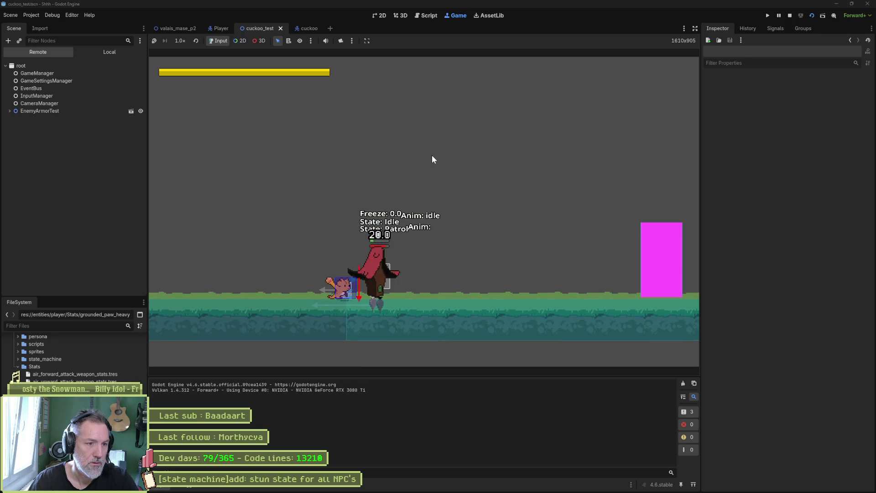
pyautogui.press('F8')
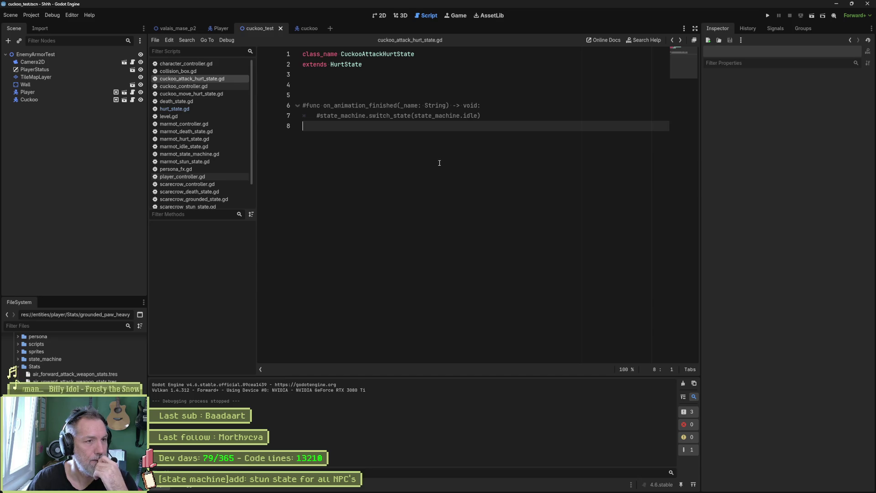
pyautogui.click(190, 108)
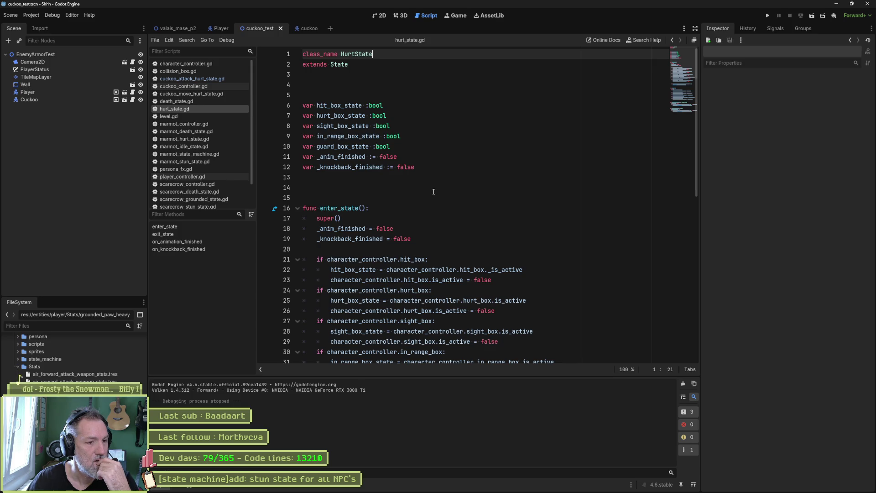
pyautogui.scroll(-2, 432, 193)
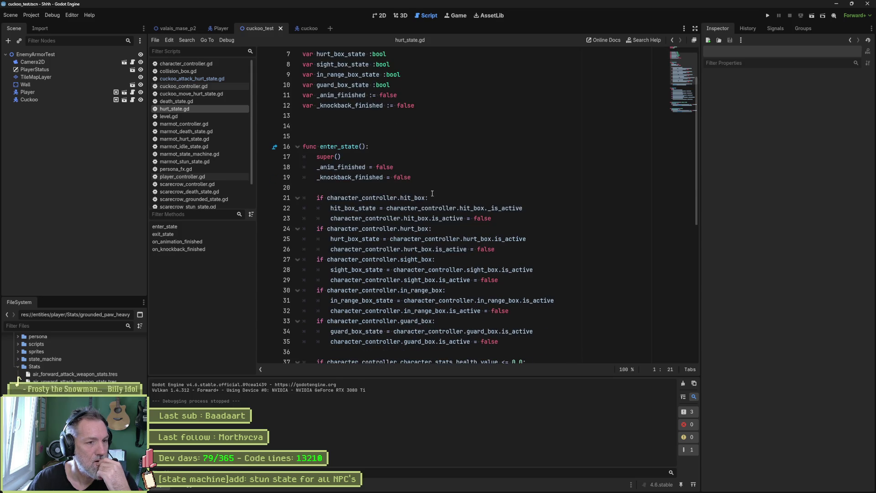
pyautogui.doubleClick(413, 198)
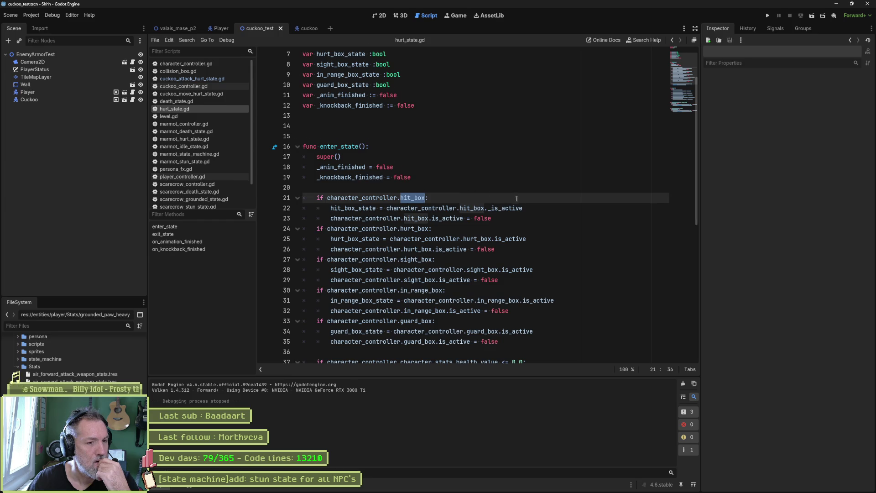
pyautogui.scroll(-4, 517, 198)
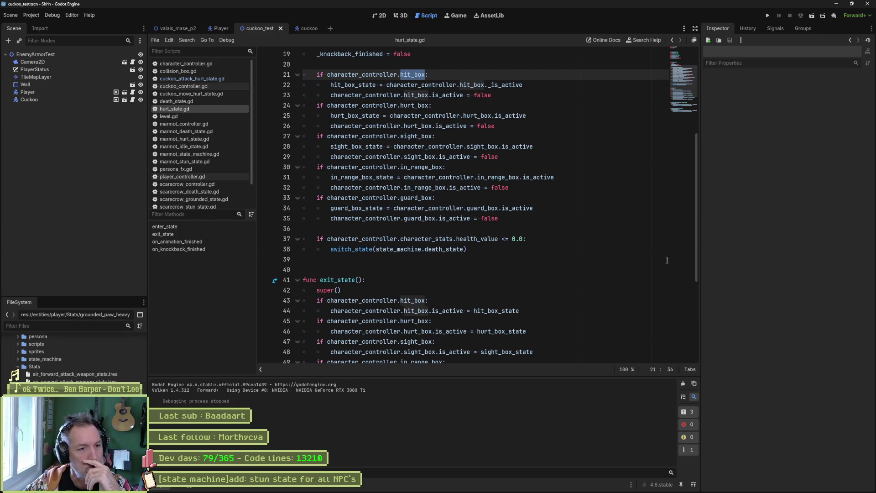
# Clear the hit_box word selection in hurt_state.gd.
pyautogui.click(444, 226)
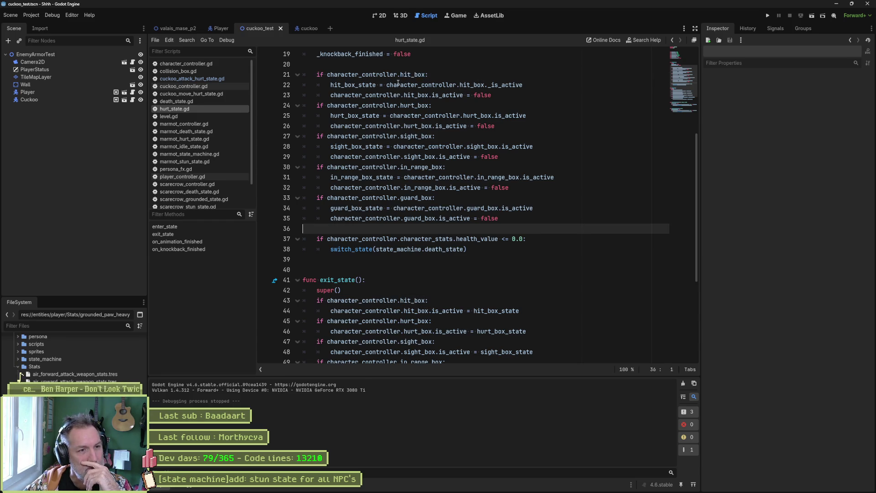
pyautogui.moveTo(400, 74); pyautogui.dragTo(426, 75)
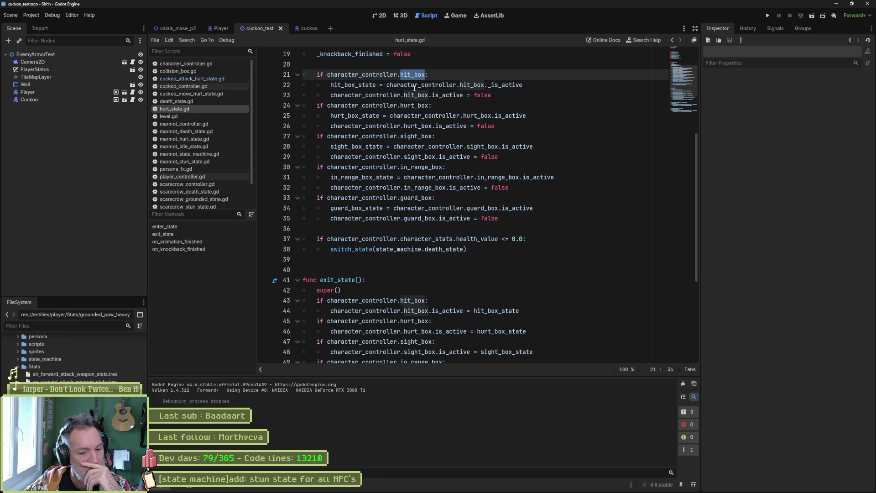
pyautogui.moveTo(480, 116)
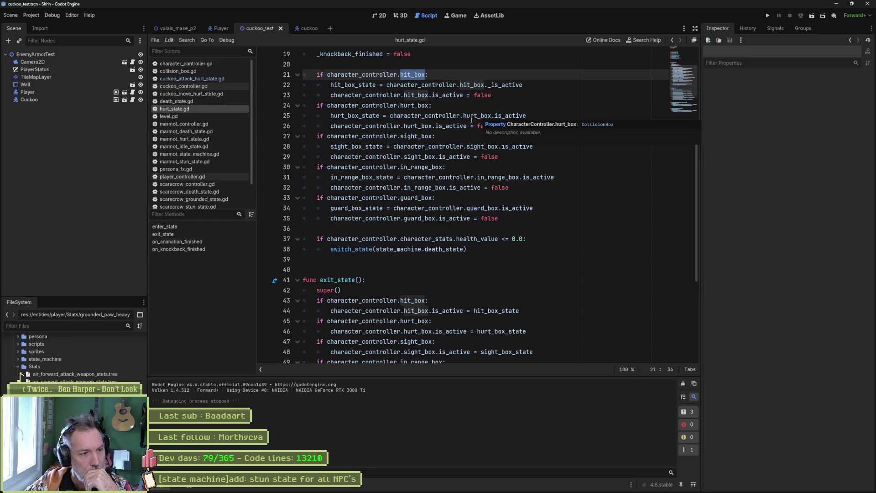
pyautogui.click(442, 189)
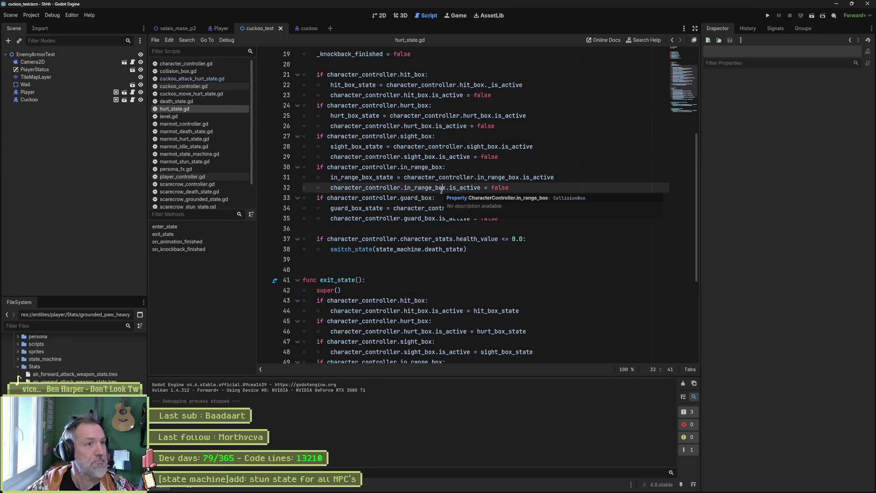
pyautogui.press('F6')
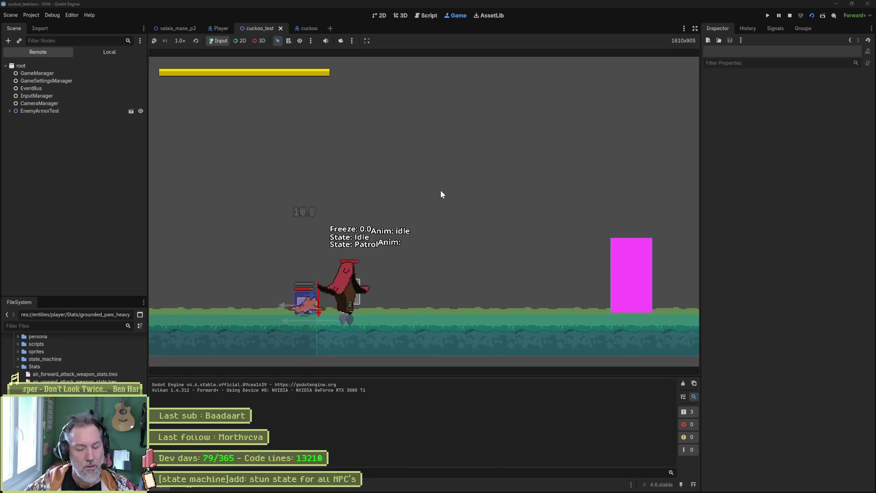
pyautogui.press('F8')
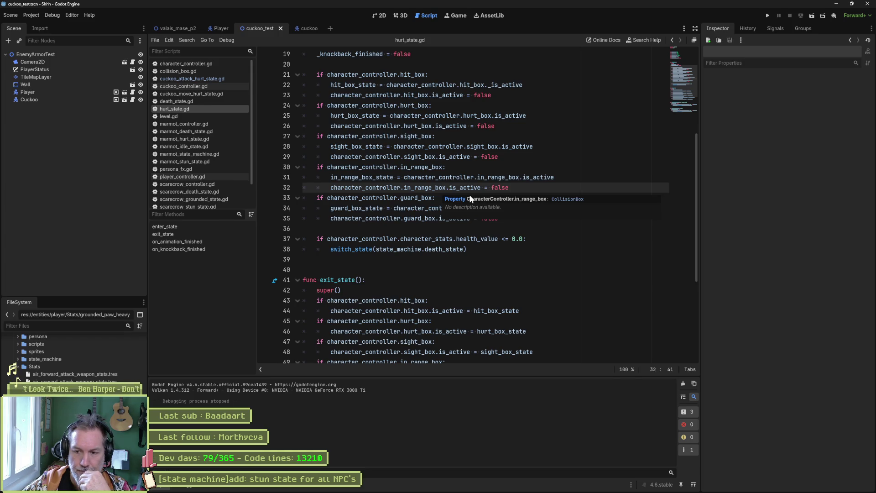
# Check the hit_box restore code on line 44 of exit_state, then switch to the cuckoo scene.
pyautogui.scroll(-4, 458, 209)
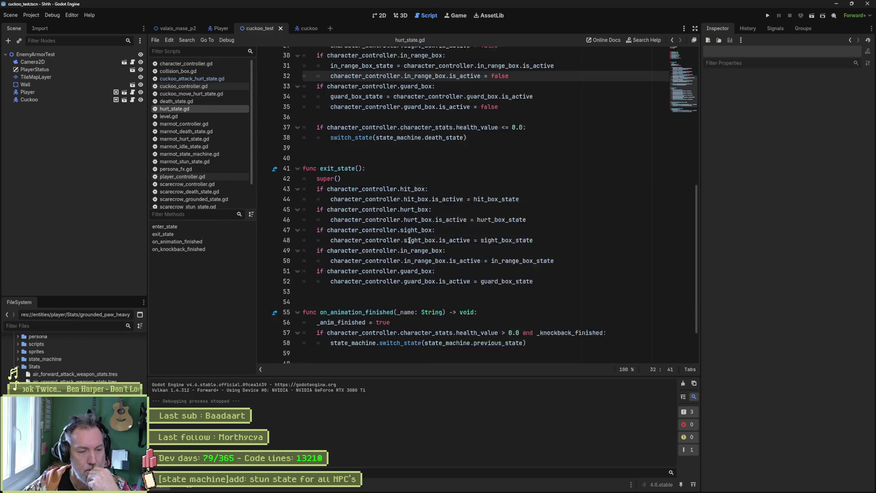
pyautogui.moveTo(521, 188); pyautogui.dragTo(344, 187)
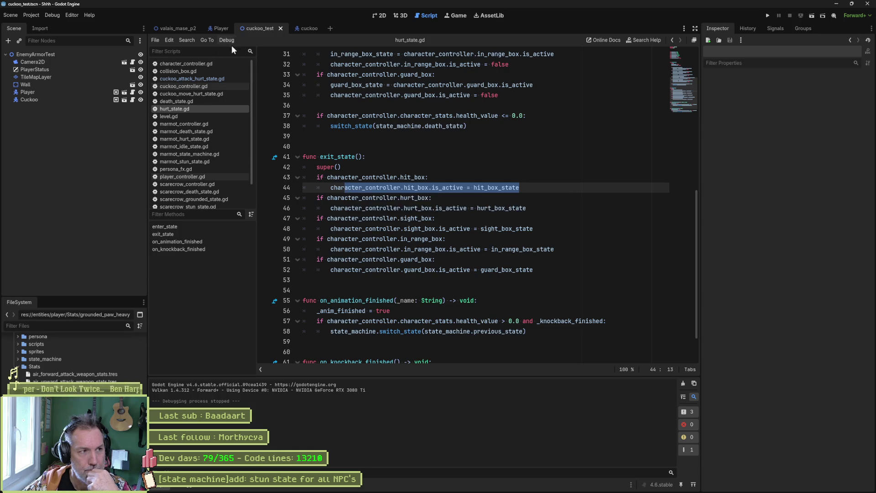
pyautogui.click(301, 29)
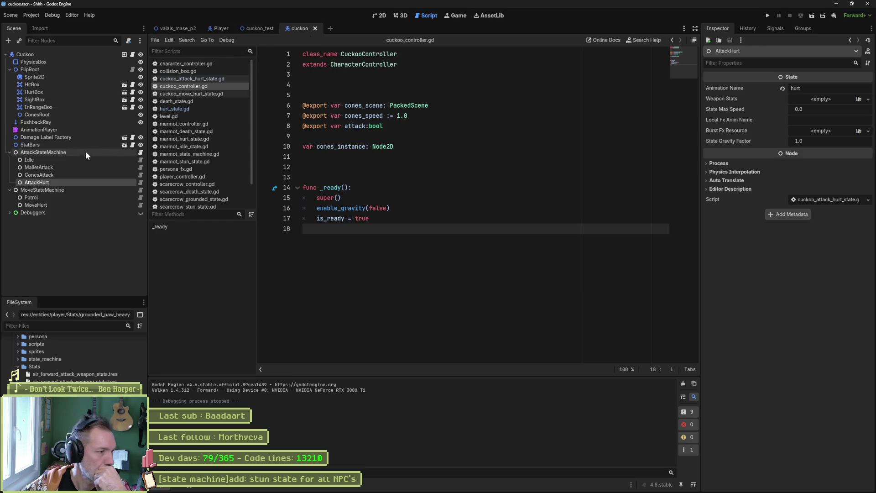
# Review AttackHurt's HurtState base class and the AttackStateMachine and MoveStateMachine state settings.
pyautogui.click(140, 183)
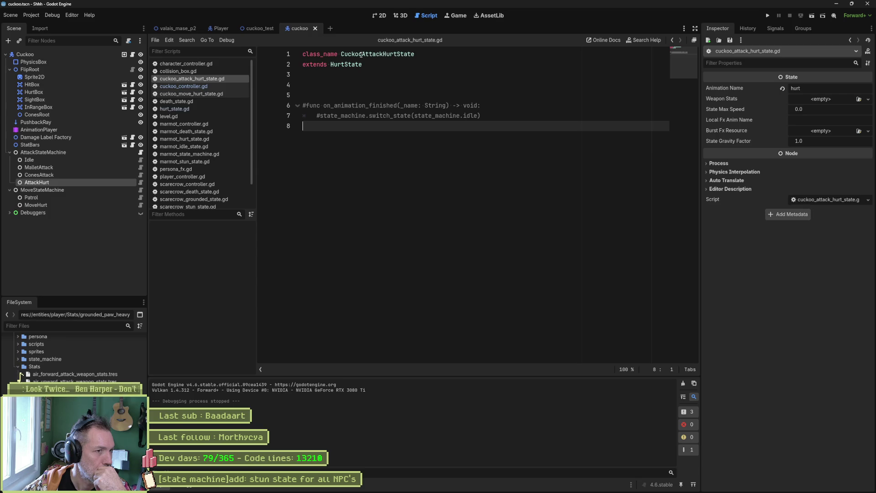
pyautogui.click(398, 68)
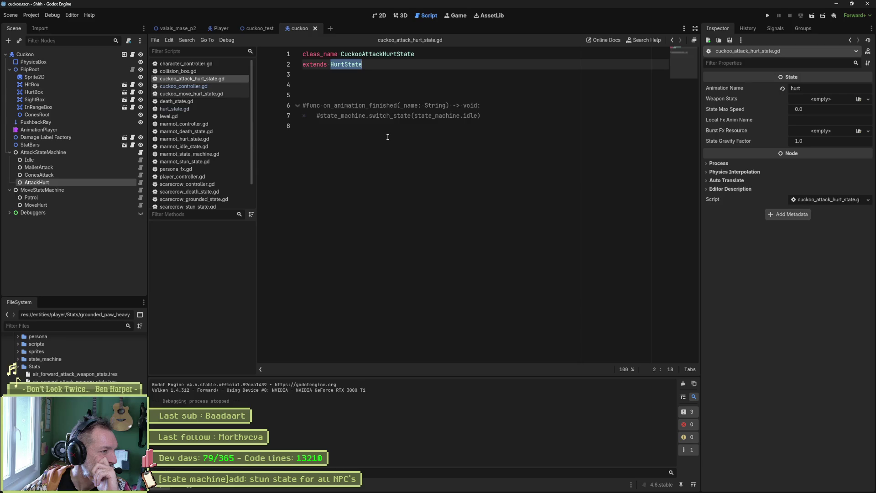
pyautogui.click(98, 153)
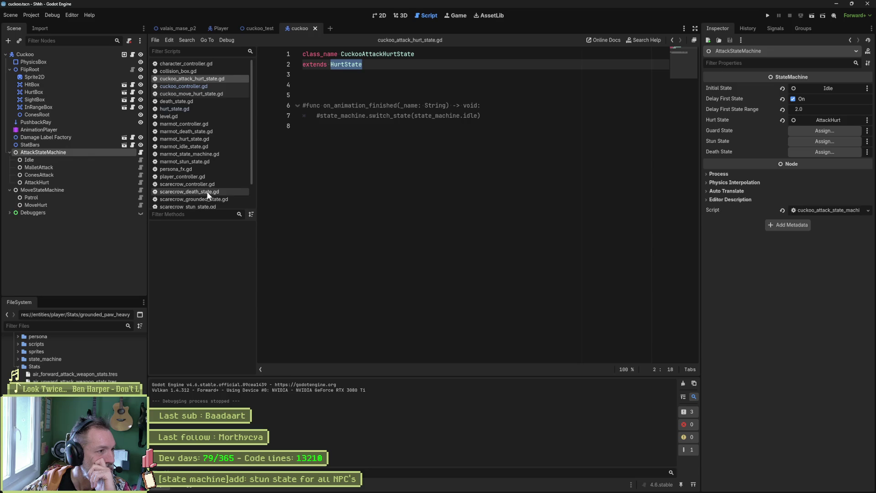
pyautogui.click(76, 184)
pyautogui.click(75, 190)
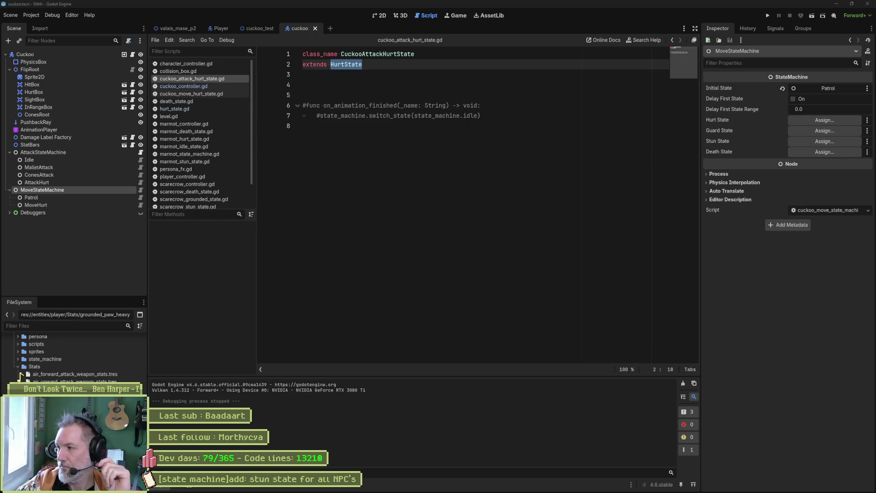
# Run the cuckoo_test scene with F6 to play-test the cuckoo.
pyautogui.click(557, 314)
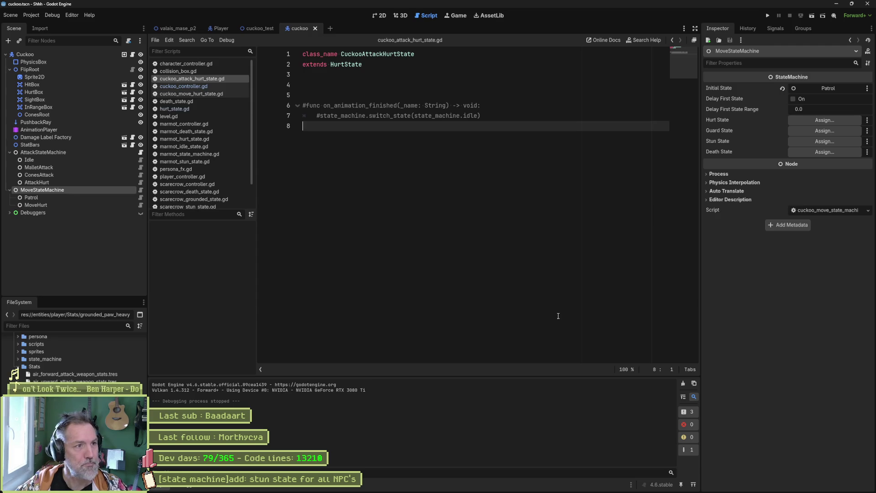
pyautogui.click(256, 26)
pyautogui.press('F6')
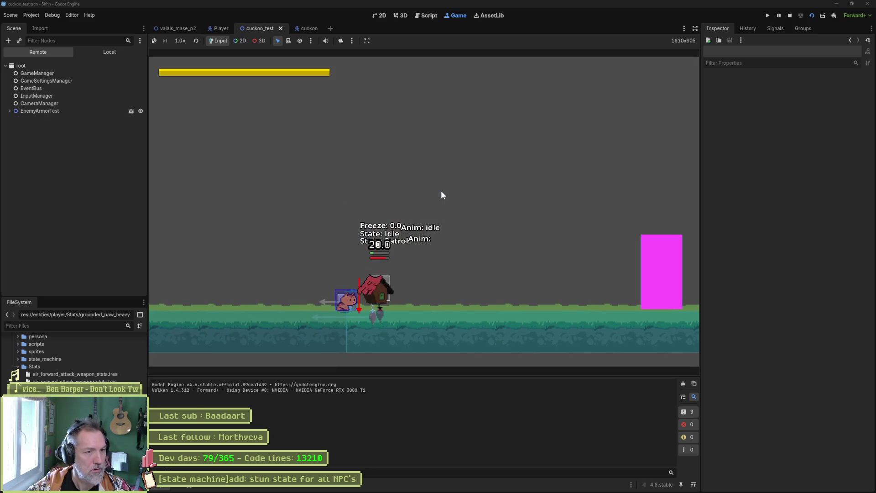
# Stop the running cuckoo_test game with F8.
pyautogui.press('F8')
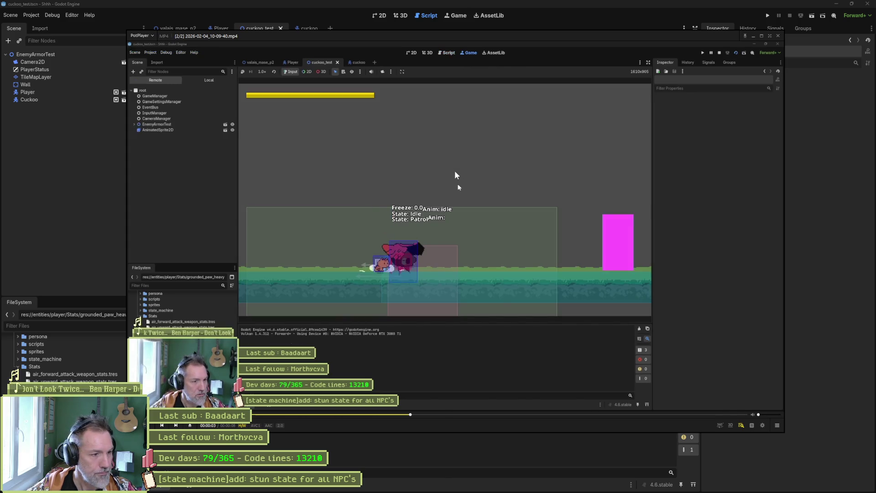
# Pause the PotPlayer clip and step frame by frame forward and back around the cuckoo's hit.
pyautogui.click(456, 175)
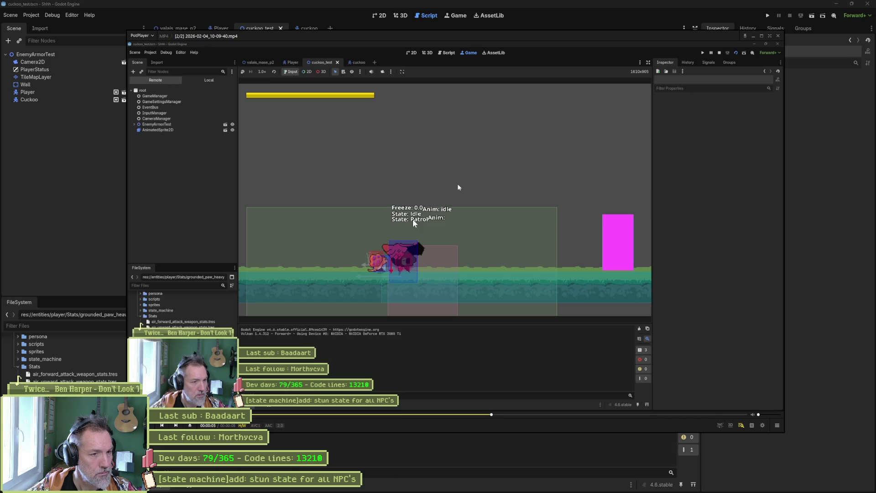
pyautogui.press('f')
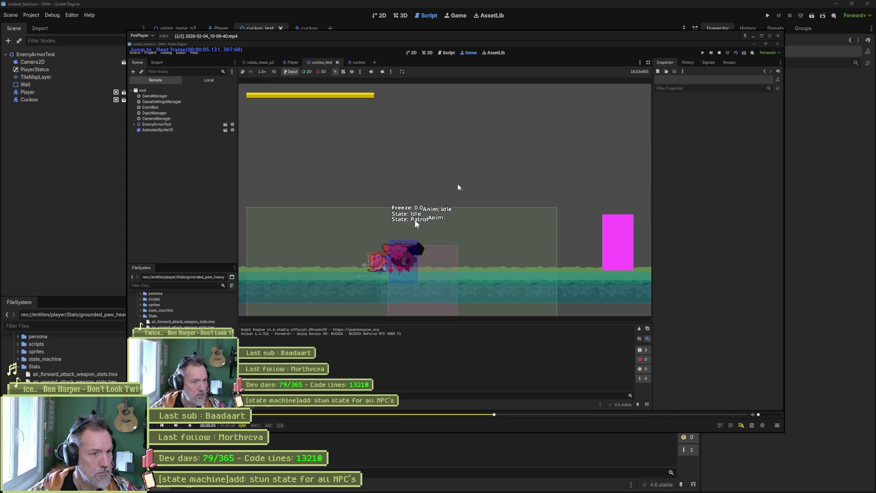
pyautogui.press('f')
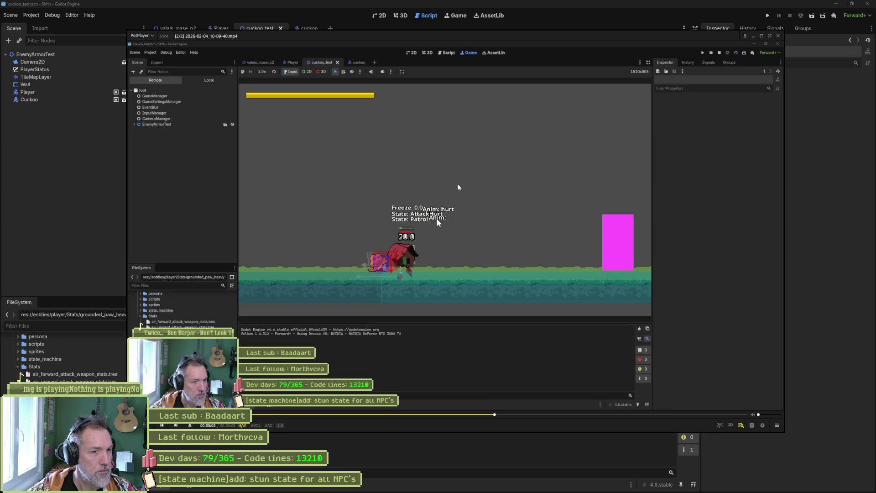
pyautogui.press('f')
pyautogui.press('f')
pyautogui.press('f')
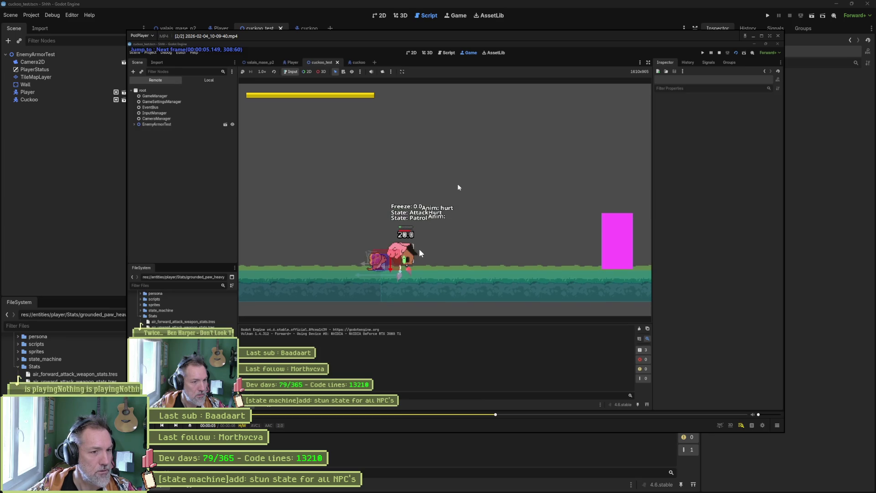
pyautogui.press('f')
pyautogui.press('f')
pyautogui.press('f')
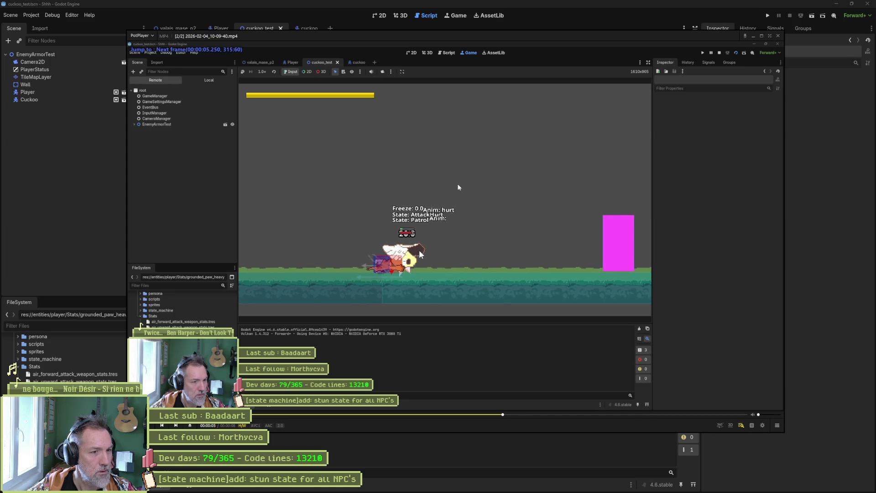
pyautogui.press('f')
pyautogui.press('f')
pyautogui.press('f')
pyautogui.press('f')
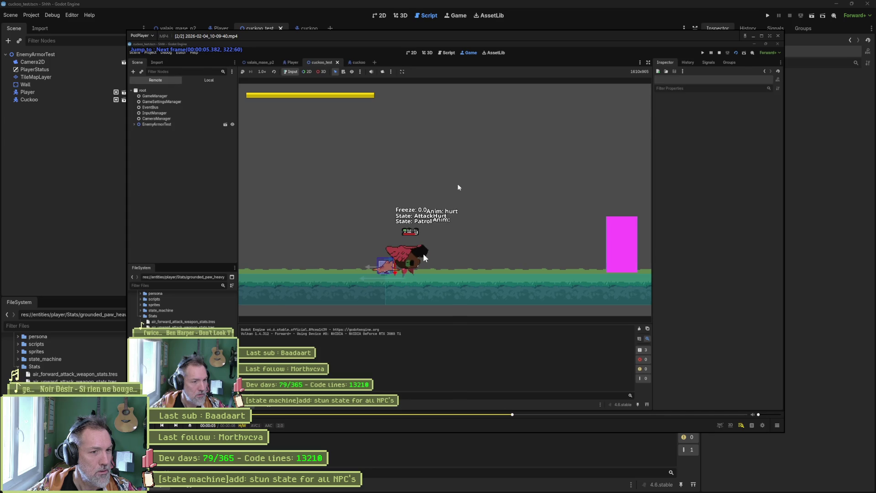
pyautogui.press('f')
pyautogui.press('f')
pyautogui.press('f')
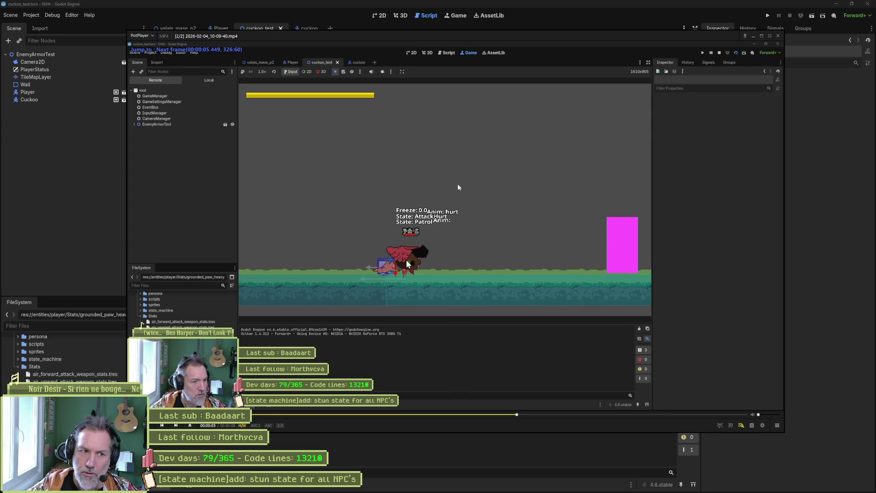
pyautogui.press('d')
pyautogui.press('d')
pyautogui.press('d')
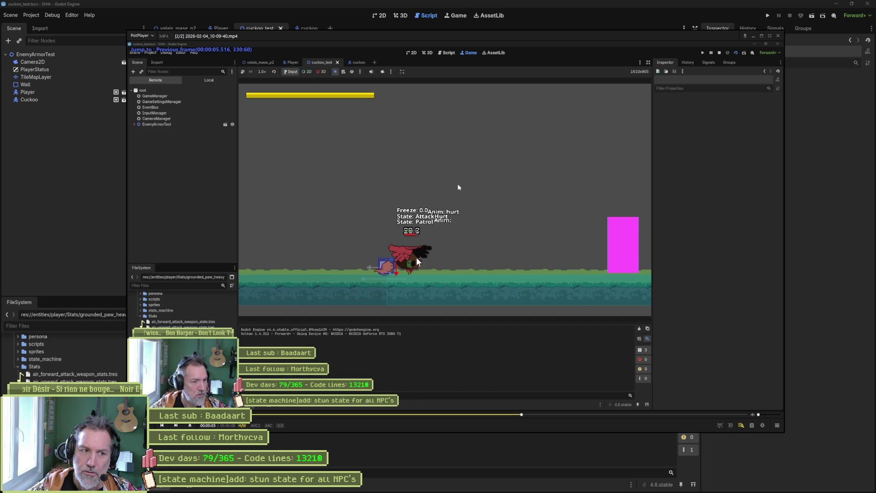
pyautogui.press('d')
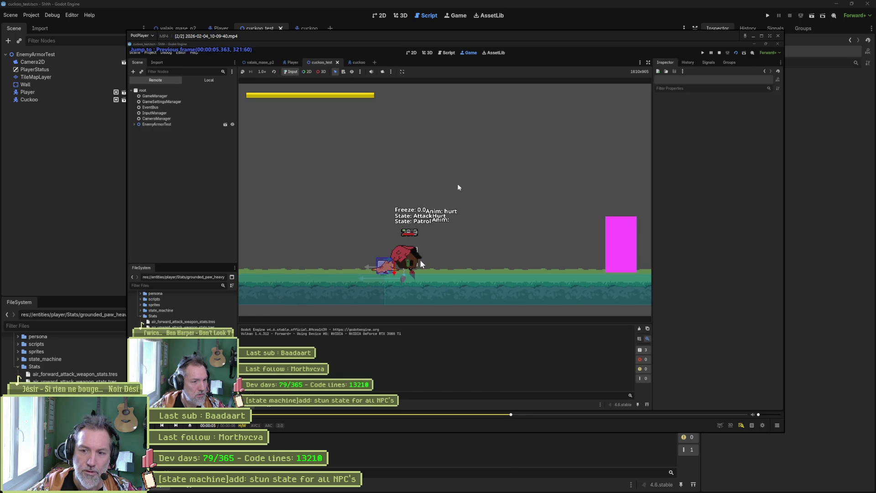
pyautogui.press('d')
pyautogui.press('d')
pyautogui.press('d')
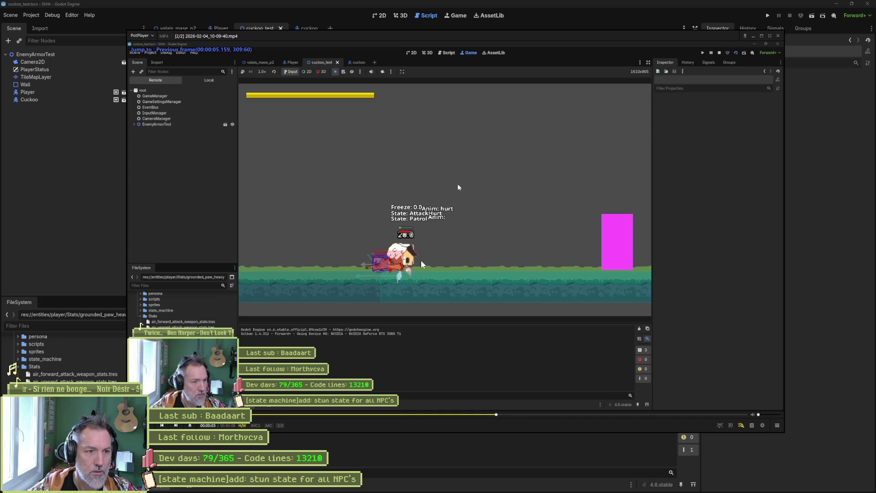
pyautogui.press('d')
pyautogui.press('d')
pyautogui.press('d')
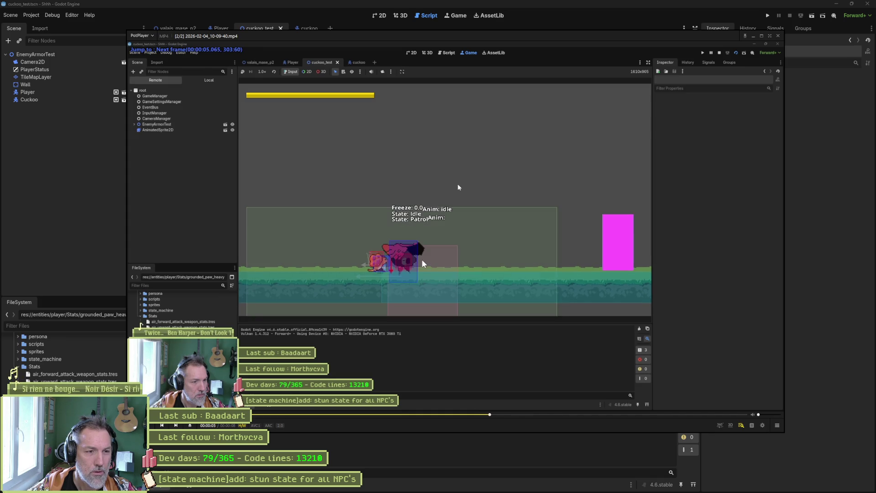
pyautogui.press('d')
pyautogui.press('d')
pyautogui.press('d')
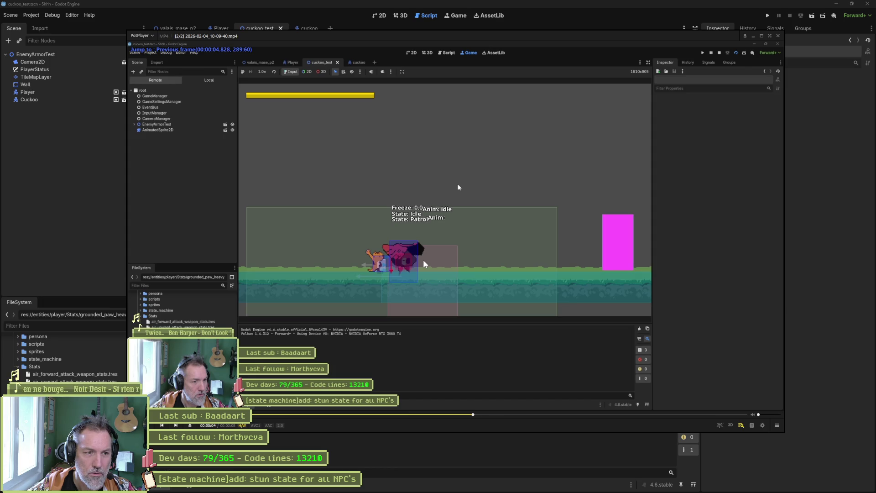
pyautogui.press('d')
pyautogui.press('d')
pyautogui.press('d')
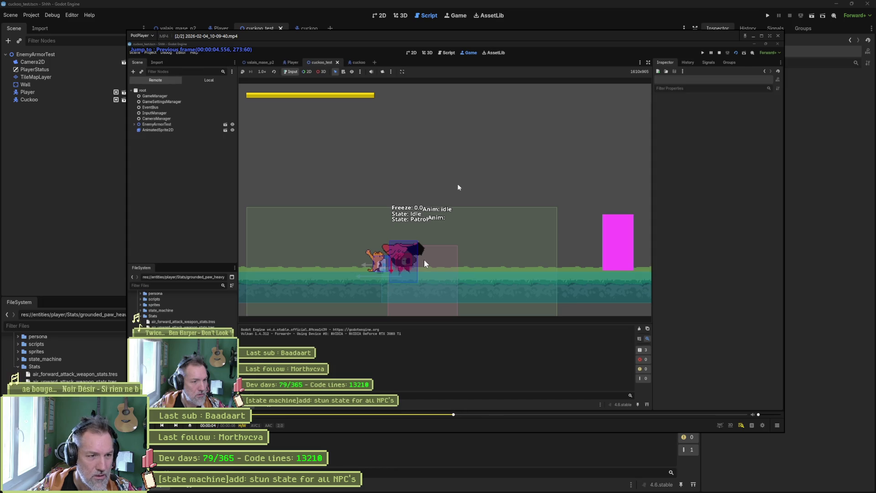
# Step forward to where the cuckoo goes from AttackHurt back to Idle, then return to Godot.
pyautogui.press('space')
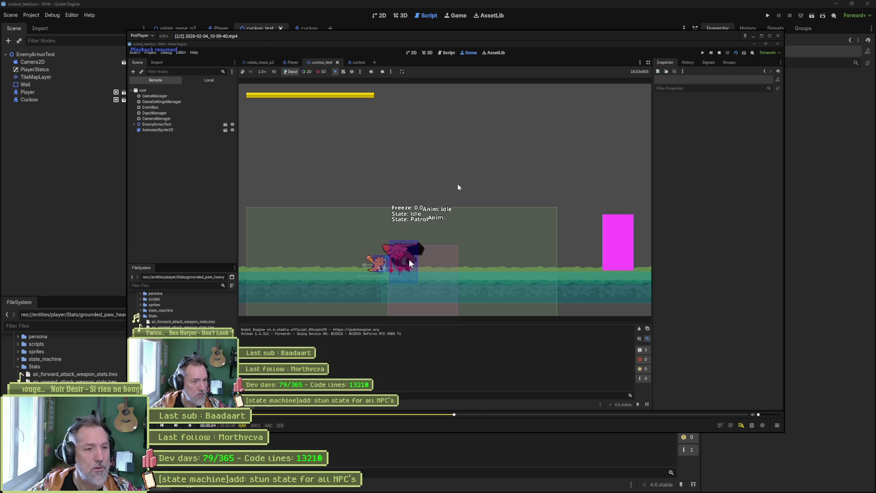
pyautogui.press('space')
pyautogui.press('f')
pyautogui.press('f')
pyautogui.press('f')
pyautogui.press('f')
pyautogui.press('f')
pyautogui.press('f')
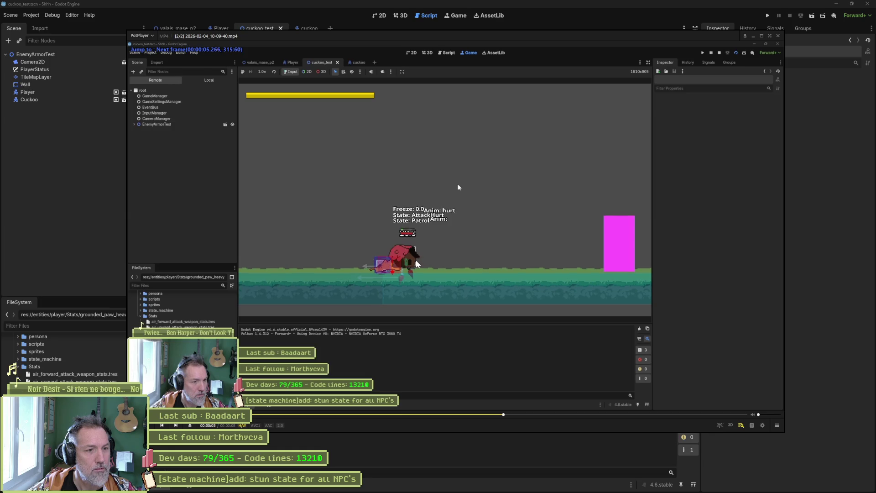
pyautogui.press('f')
pyautogui.press('f')
pyautogui.press('f')
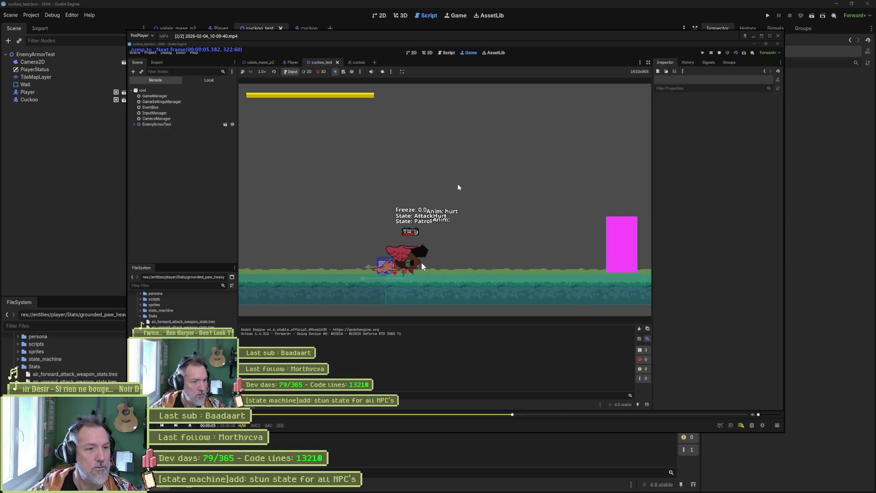
pyautogui.press('f')
pyautogui.press('f')
pyautogui.press('f')
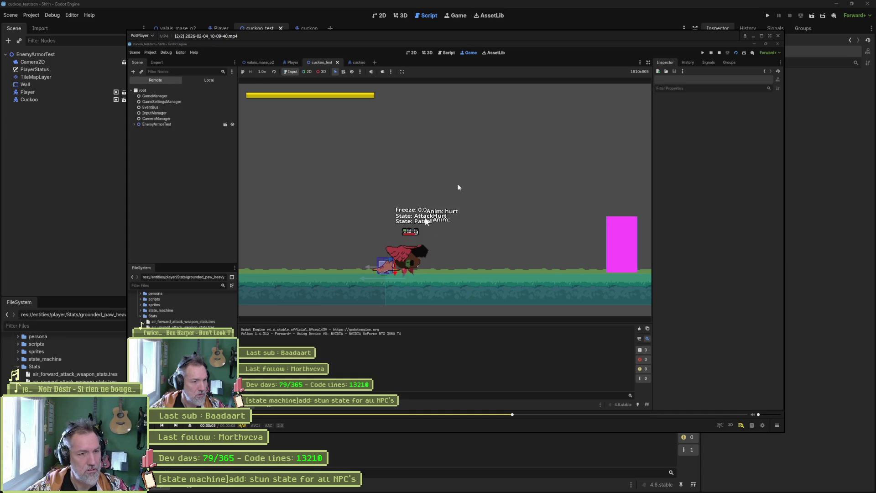
pyautogui.press('f')
pyautogui.press('f')
pyautogui.press('f')
pyautogui.press('f')
pyautogui.press('f')
pyautogui.press('f')
pyautogui.press('f')
pyautogui.press('f')
pyautogui.press('f')
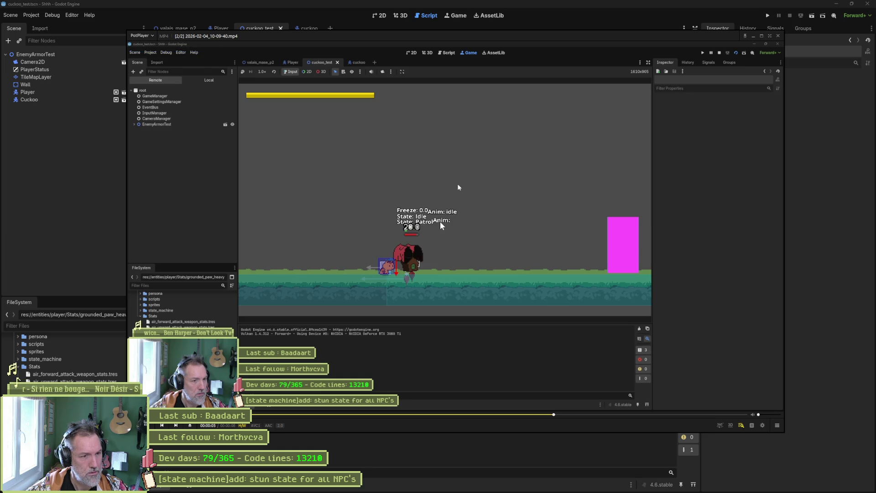
pyautogui.press('f')
pyautogui.press('f')
pyautogui.press('f')
pyautogui.press('f')
pyautogui.press('f')
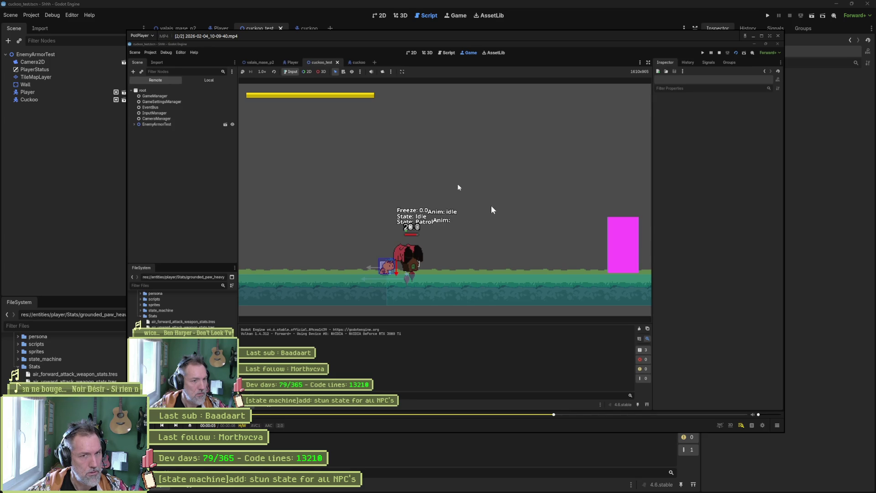
pyautogui.click(84, 157)
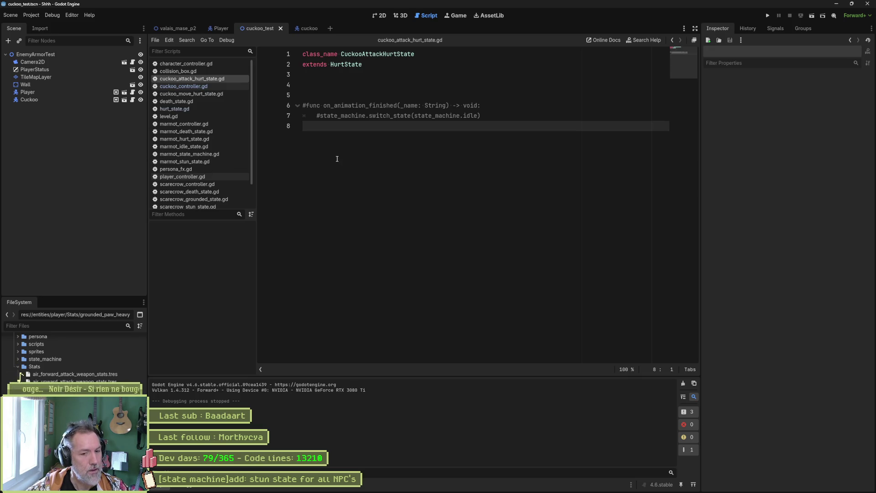
# Switch to the cuckoo scene and bring up state_machine.gd for editing.
pyautogui.click(296, 31)
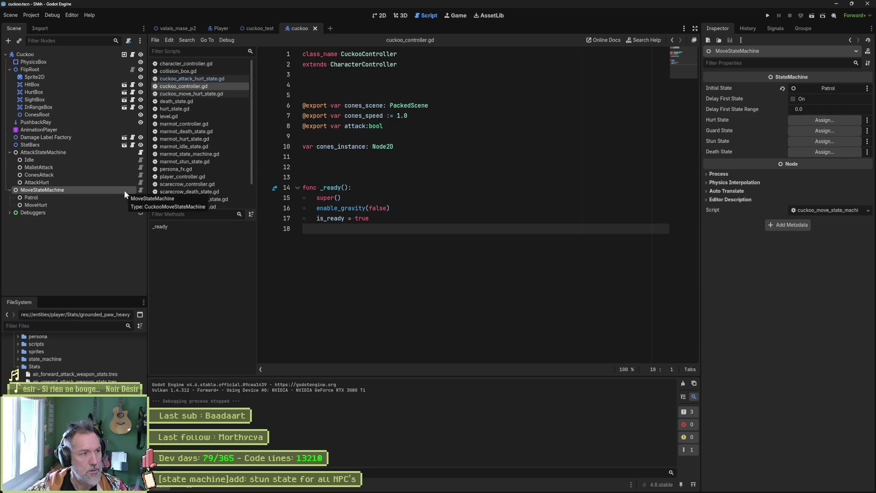
pyautogui.scroll(-2, 197, 192)
pyautogui.click(204, 194)
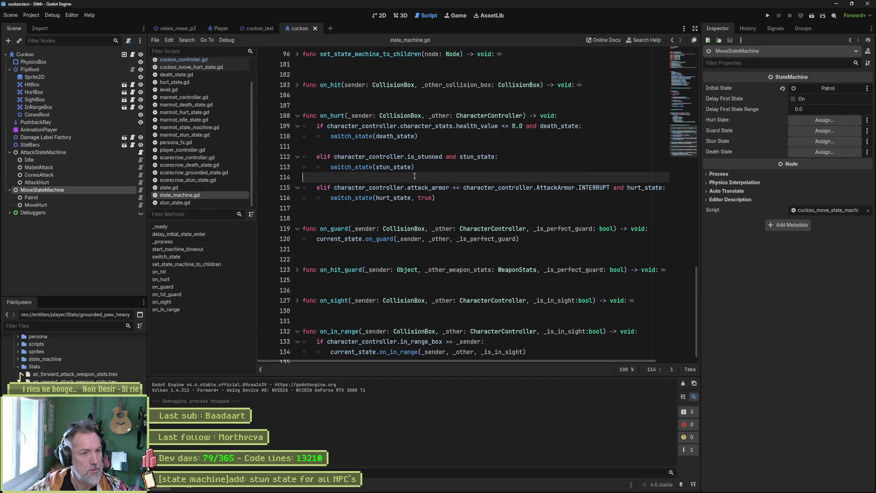
# Insert print_debug(self, " tx to hurt_state") above switch_state(hurt_state, true) in on_hurt and save.
pyautogui.doubleClick(646, 188)
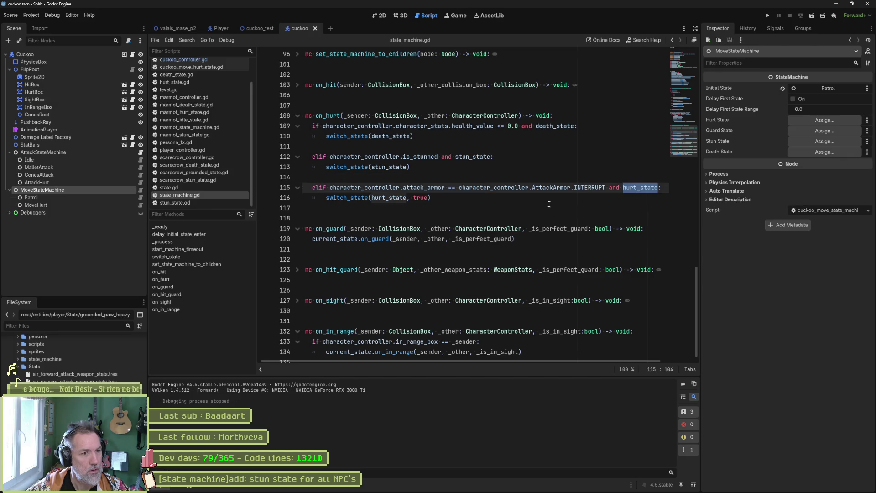
pyautogui.click(326, 198)
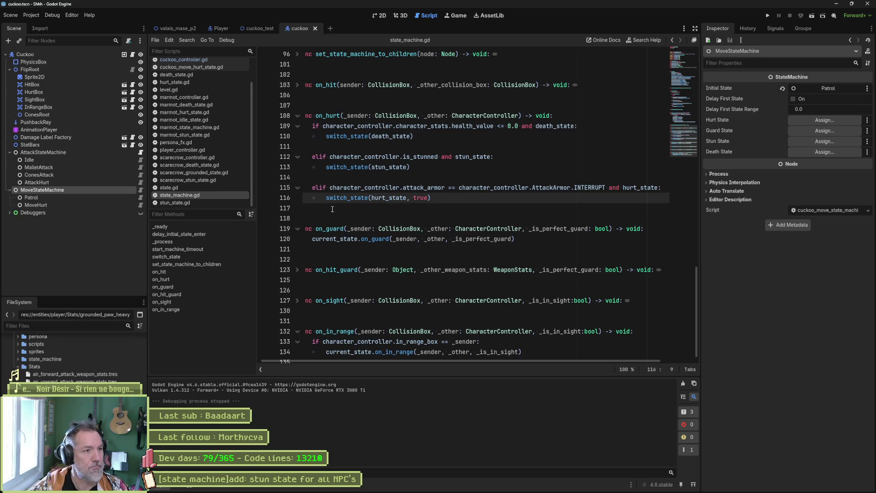
pyautogui.press('Return')
pyautogui.press('Up')
pyautogui.write('print')
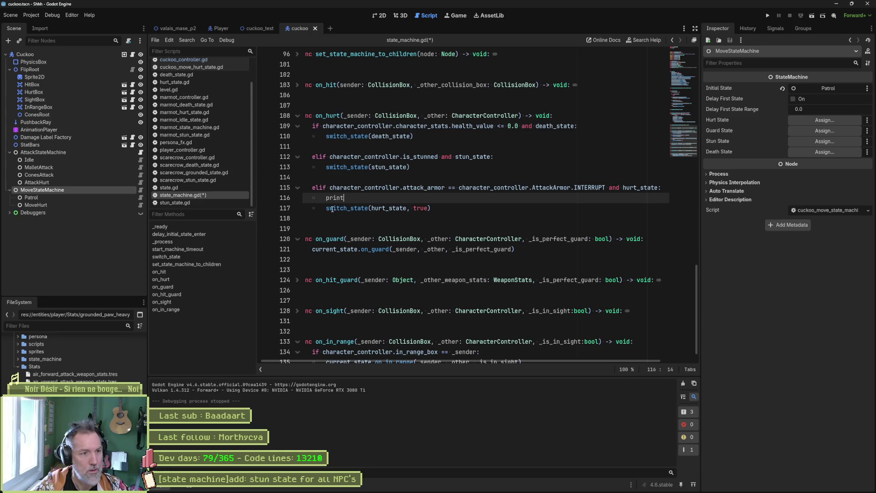
pyautogui.write('_debug(self, " ')
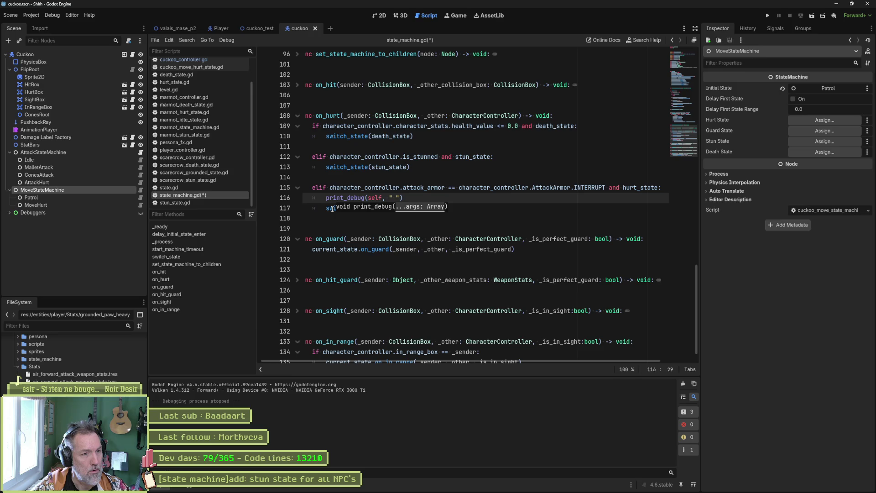
pyautogui.write('tx to')
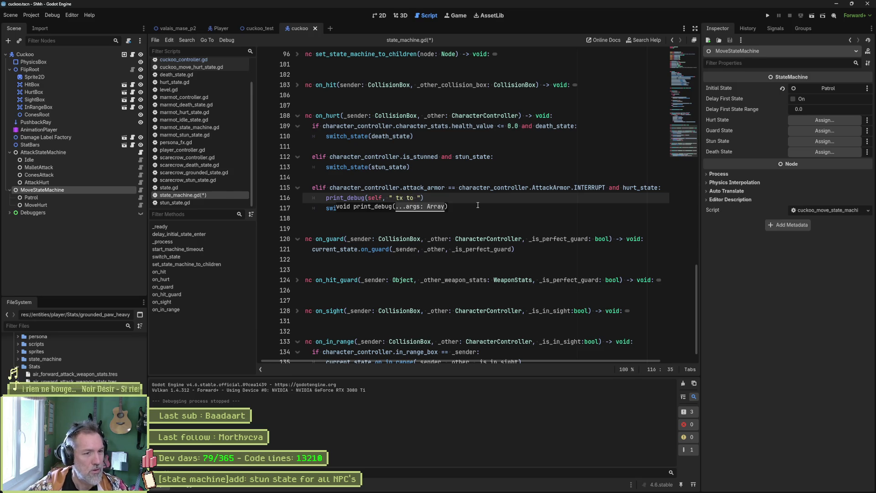
pyautogui.click(455, 204)
pyautogui.doubleClick(390, 208)
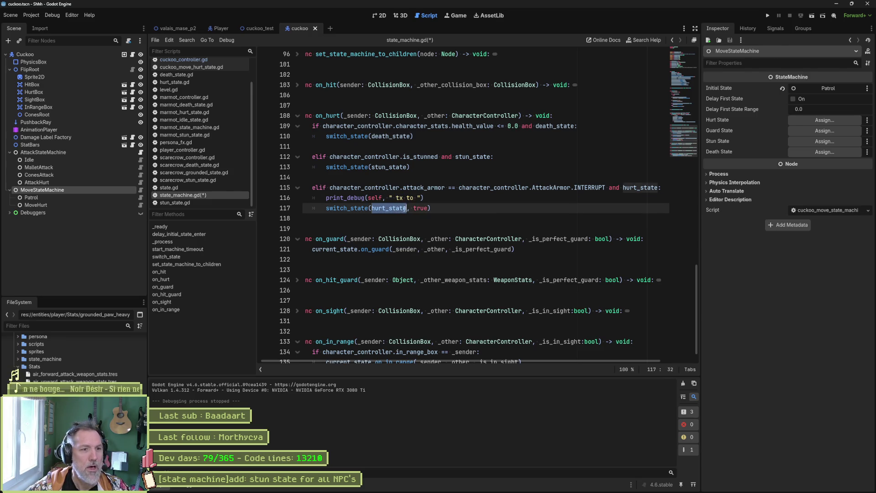
pyautogui.hotkey('ctrl', 'c')
pyautogui.click(415, 199)
pyautogui.hotkey('ctrl', 'v')
pyautogui.hotkey('ctrl', 's')
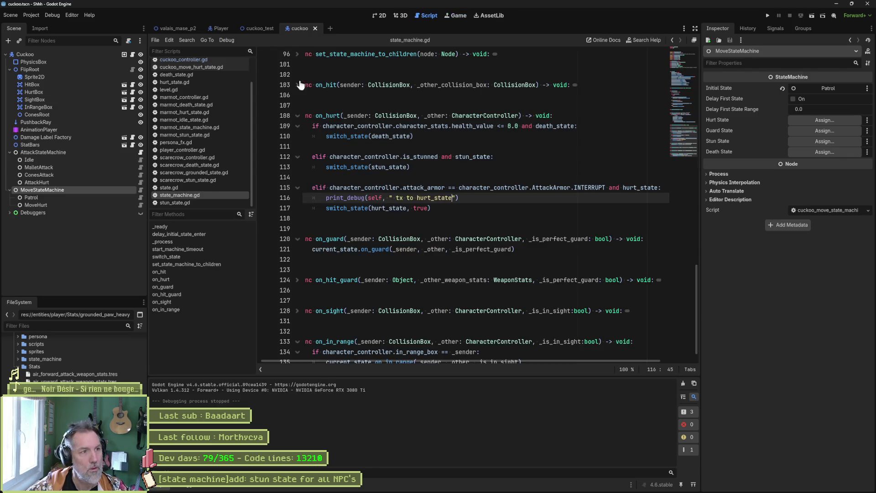
# Run cuckoo_test and jump from the Output's "tx to hurt_state" log to its line 116 source.
pyautogui.click(262, 28)
pyautogui.press('F6')
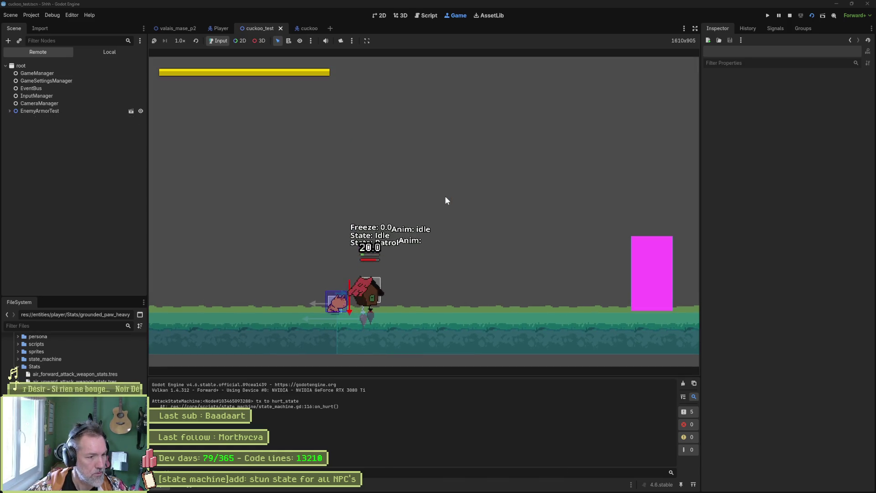
pyautogui.click(283, 405)
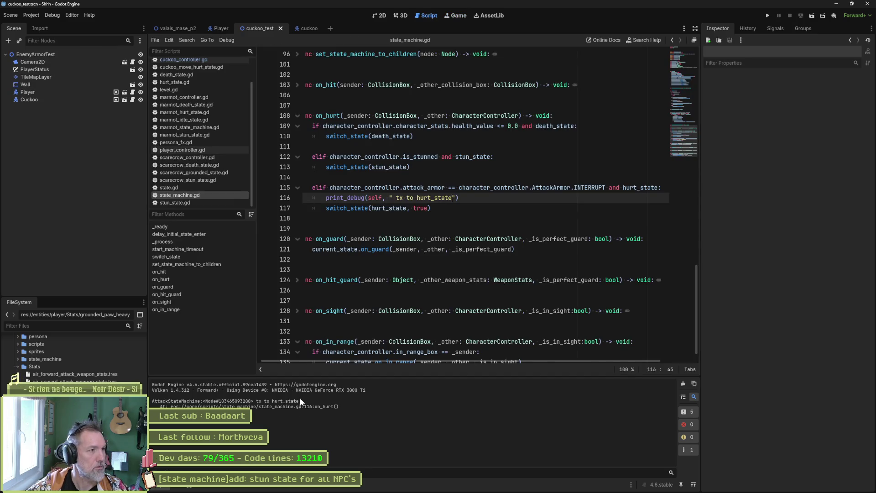
# Trace hurt_state.gd's previous_state return on line 58 to state_machine.gd's switch_state definition.
pyautogui.click(309, 28)
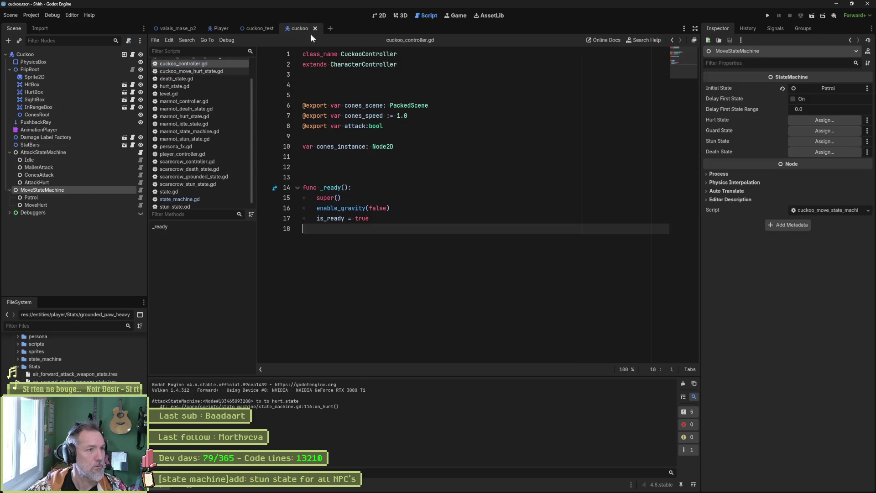
pyautogui.click(46, 153)
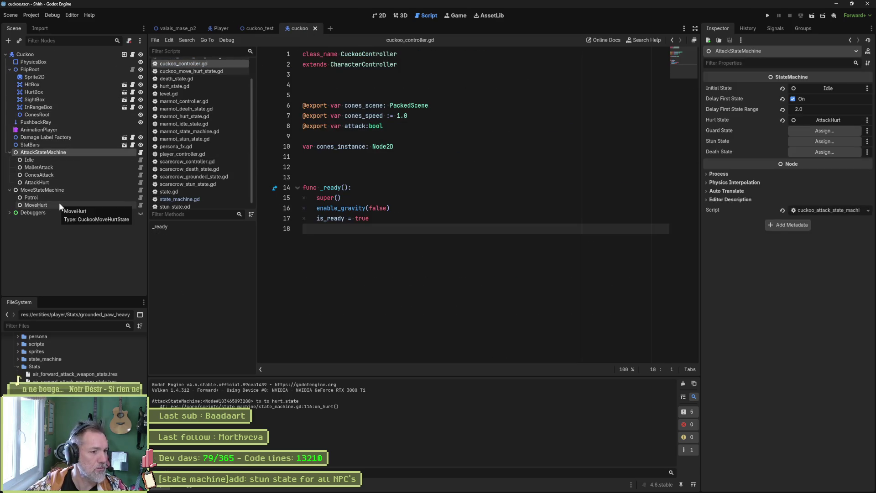
pyautogui.click(182, 87)
pyautogui.scroll(-2, 389, 203)
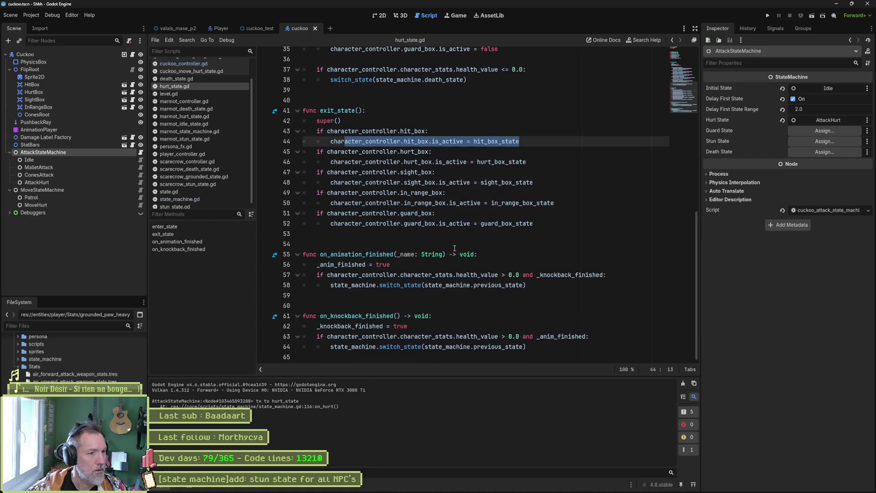
pyautogui.doubleClick(498, 284)
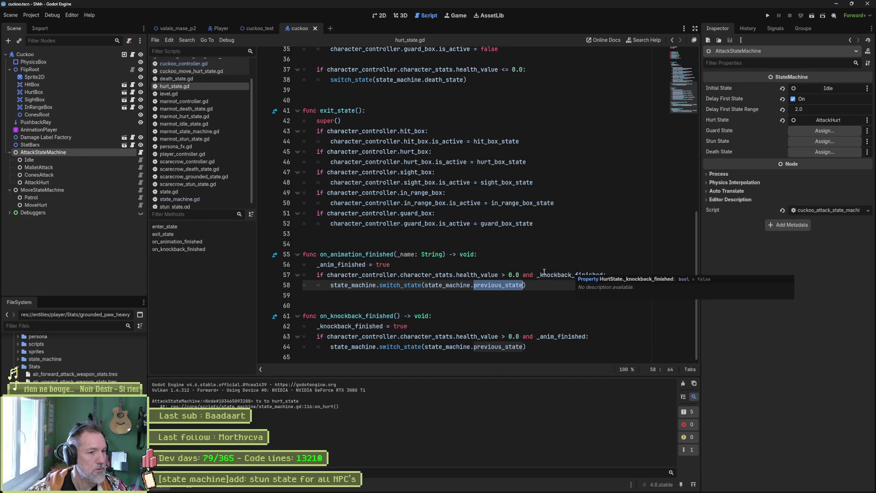
pyautogui.keyDown('ctrl'); pyautogui.click(401, 285); pyautogui.keyUp('ctrl')
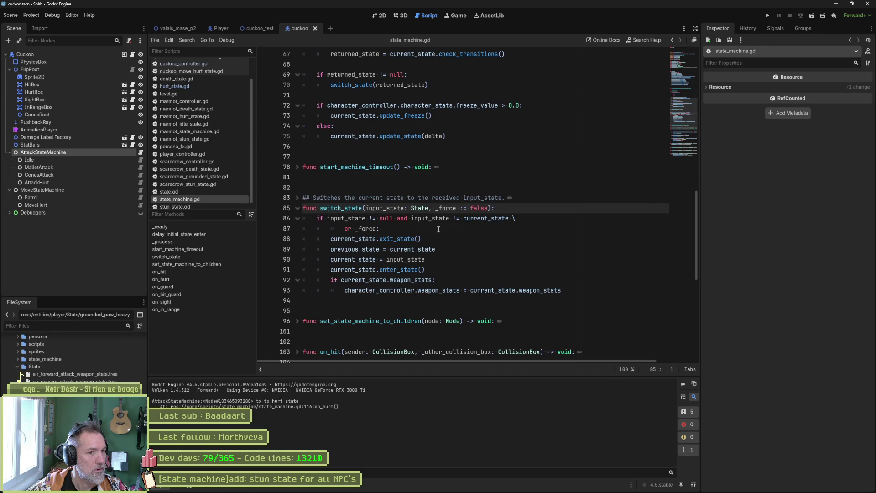
# Break the line 86 condition after null onto an indented continuation line with a backslash.
pyautogui.click(396, 218)
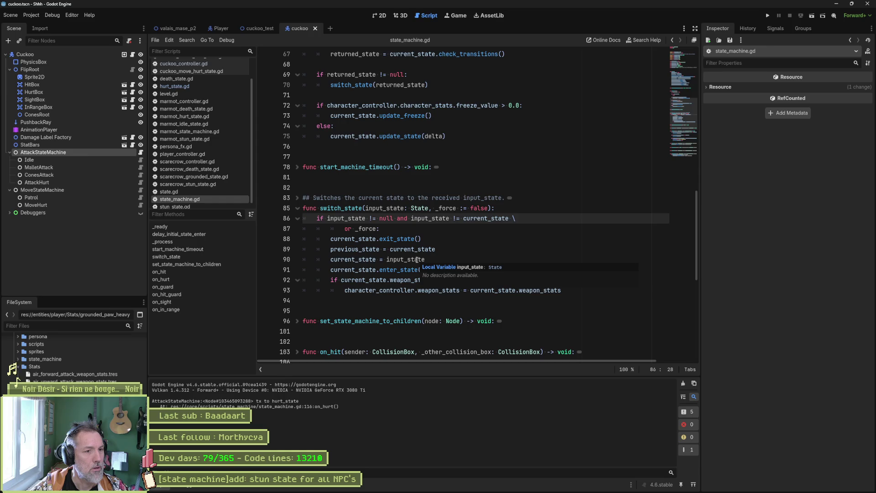
pyautogui.write('\\')
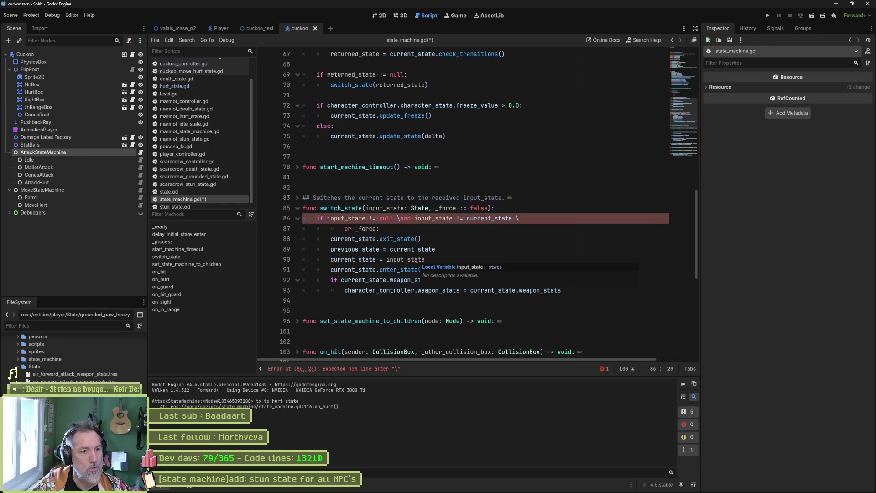
pyautogui.press('Return')
pyautogui.press('Tab')
pyautogui.press('Tab')
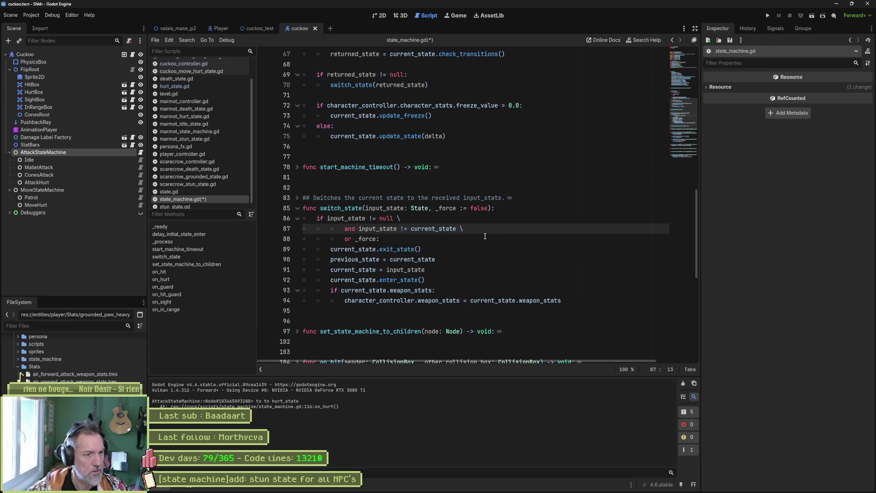
# Add print_debug(self, " current state: ", current_state, " next state: ", input_state) on line 89 and save.
pyautogui.click(427, 242)
pyautogui.press('Return')
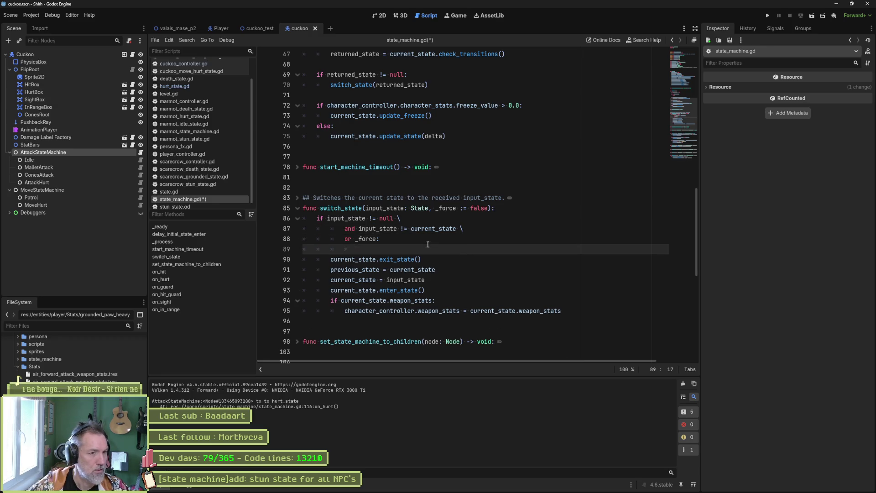
pyautogui.write('pre')
pyautogui.press('Return')
pyautogui.hotkey('shift', 'Tab')
pyautogui.hotkey('shift', 'Tab')
pyautogui.hotkey('ctrl', 'BackSpace')
pyautogui.write('print_debug(')
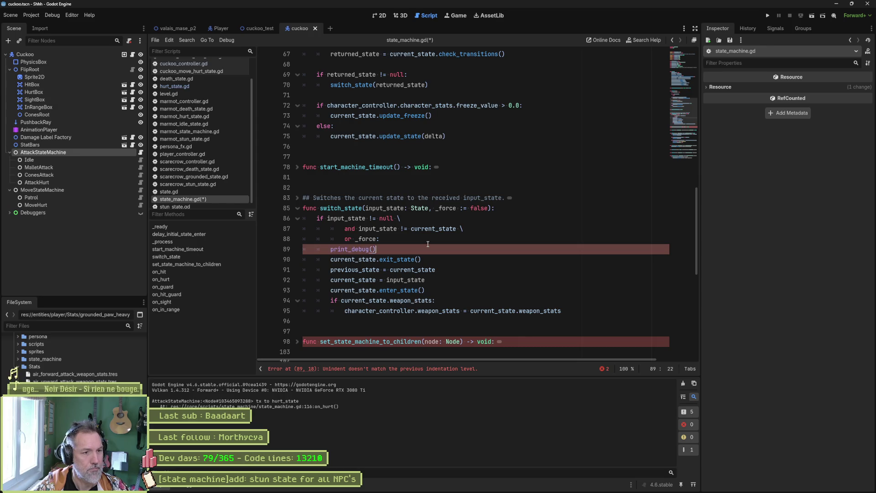
pyautogui.write('self, " ')
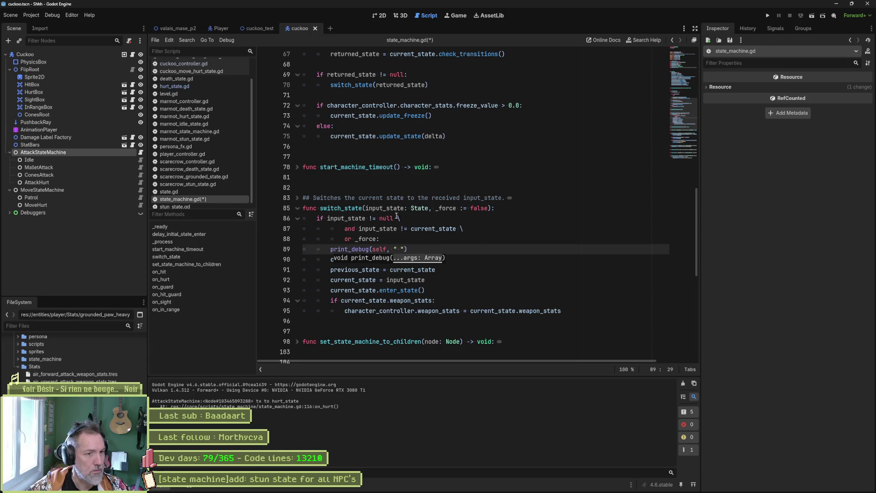
pyautogui.write('current')
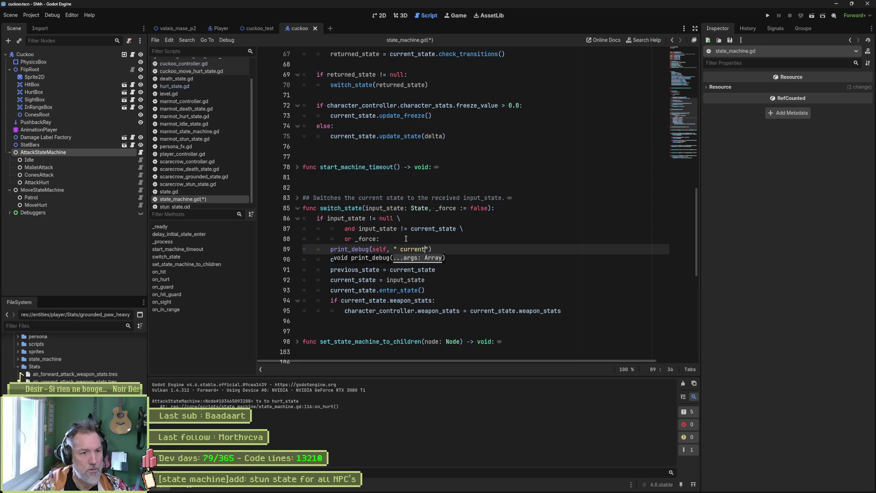
pyautogui.write(' state')
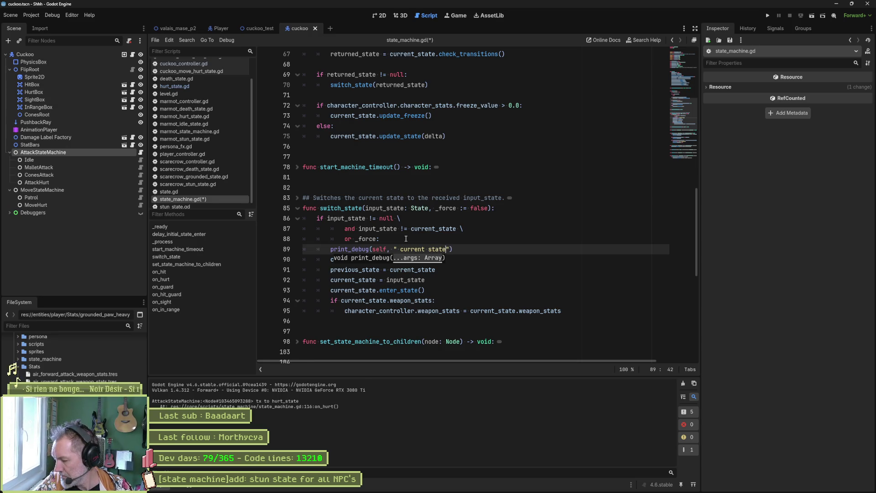
pyautogui.write(': "')
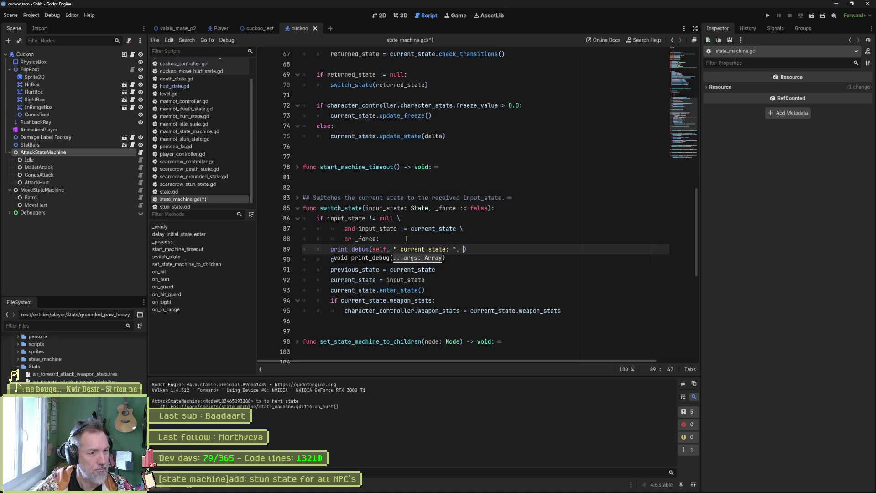
pyautogui.write('current_state, ')
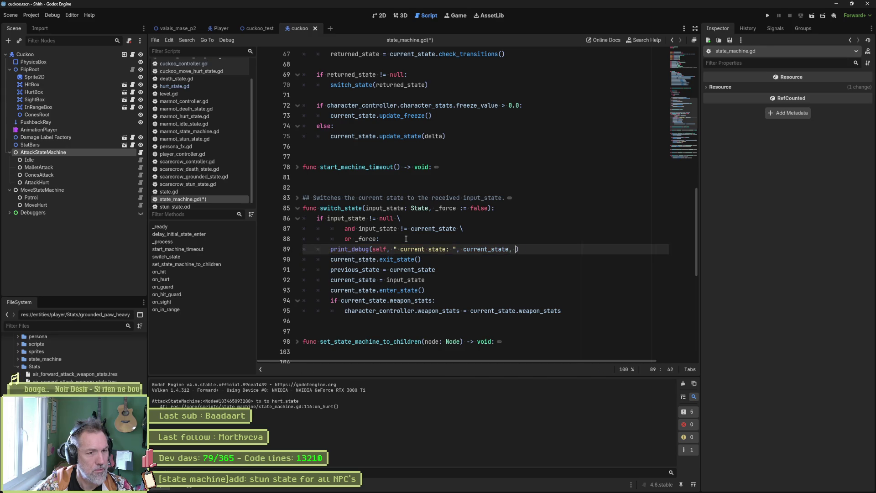
pyautogui.write('" ')
pyautogui.write('next ss')
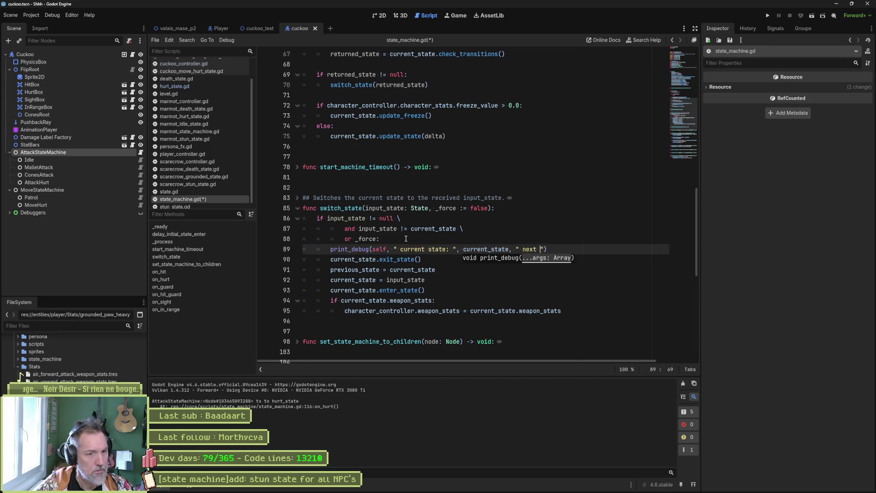
pyautogui.write('ate: ')
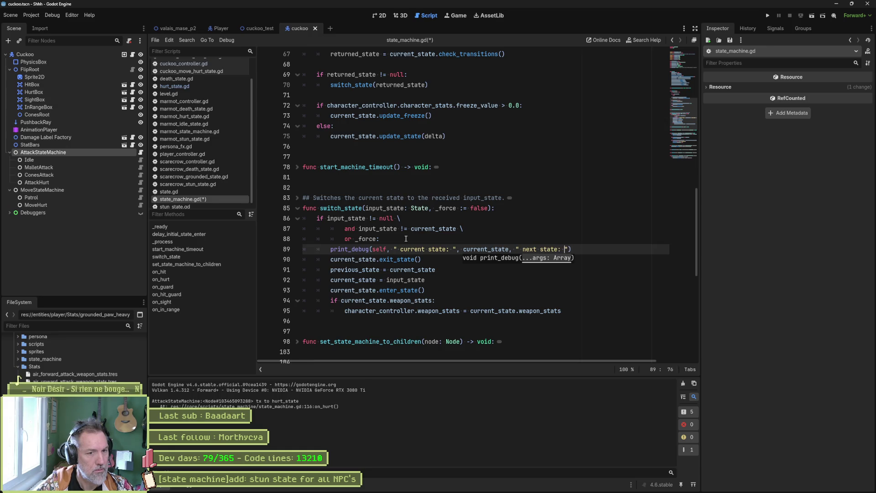
pyautogui.write('inp')
pyautogui.press('Return')
pyautogui.hotkey('ctrl', 's')
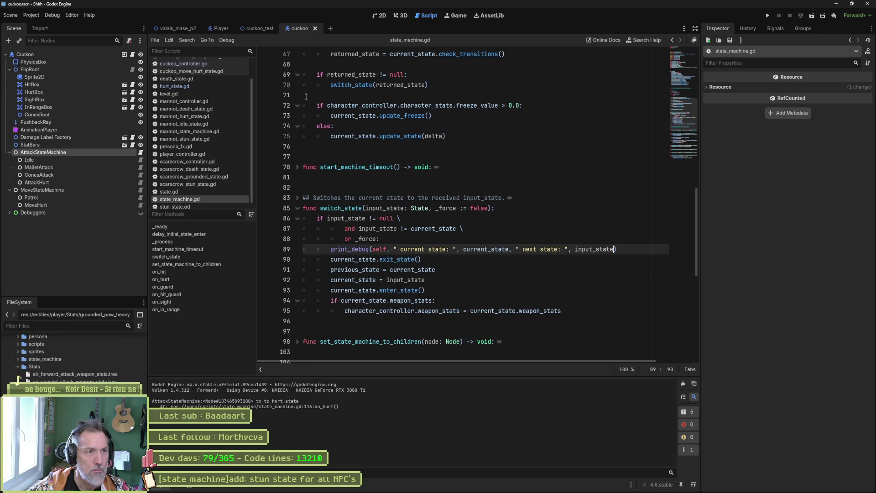
pyautogui.click(260, 28)
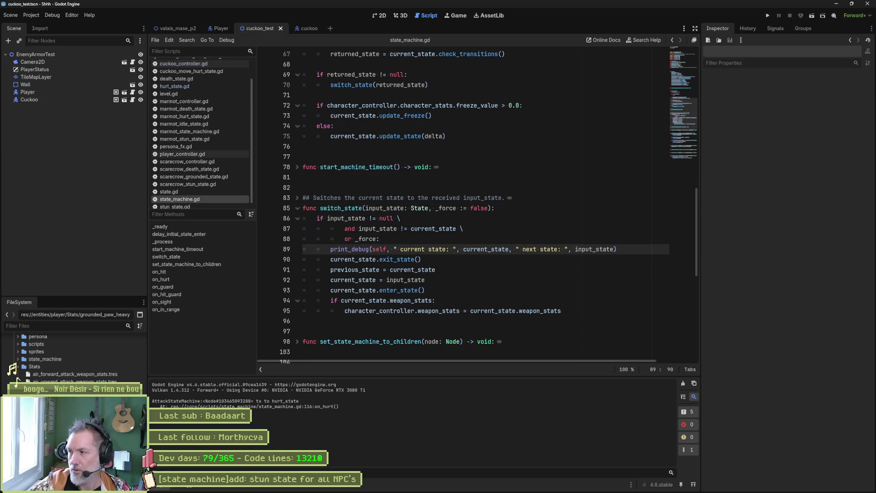
# Run cuckoo_test with F6 to log each state transition, then stop it with F8.
pyautogui.click(596, 304)
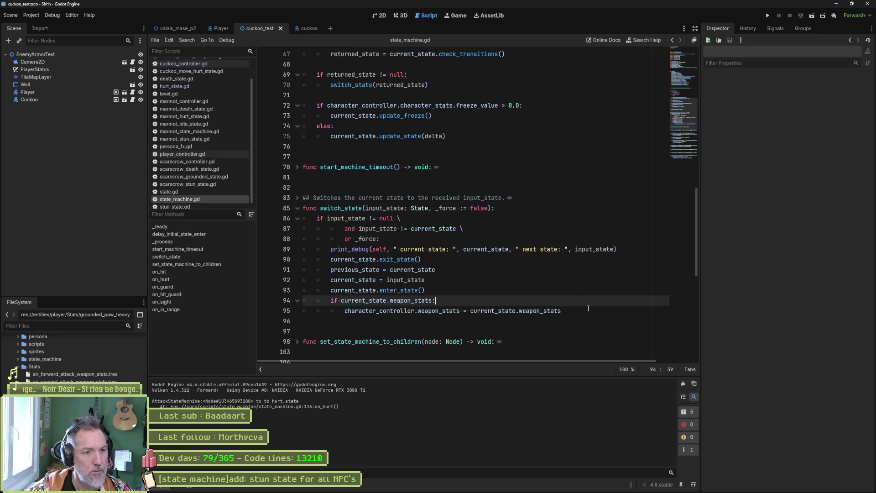
pyautogui.press('F6')
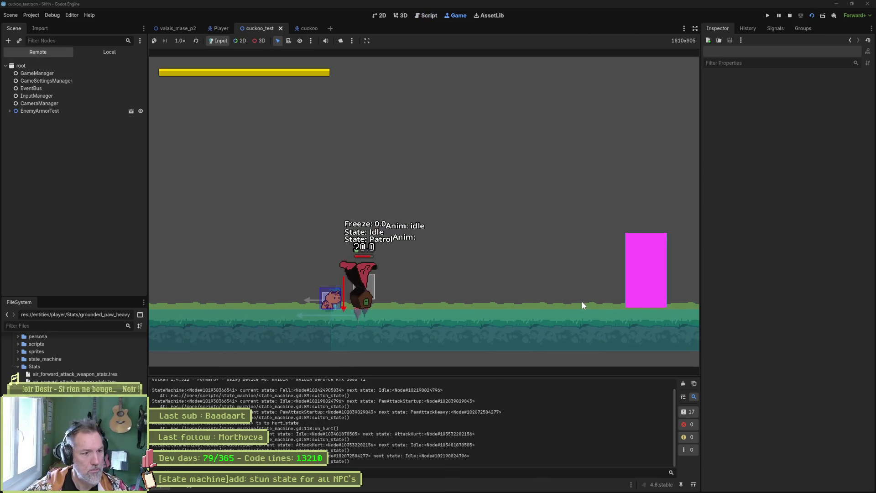
pyautogui.press('F8')
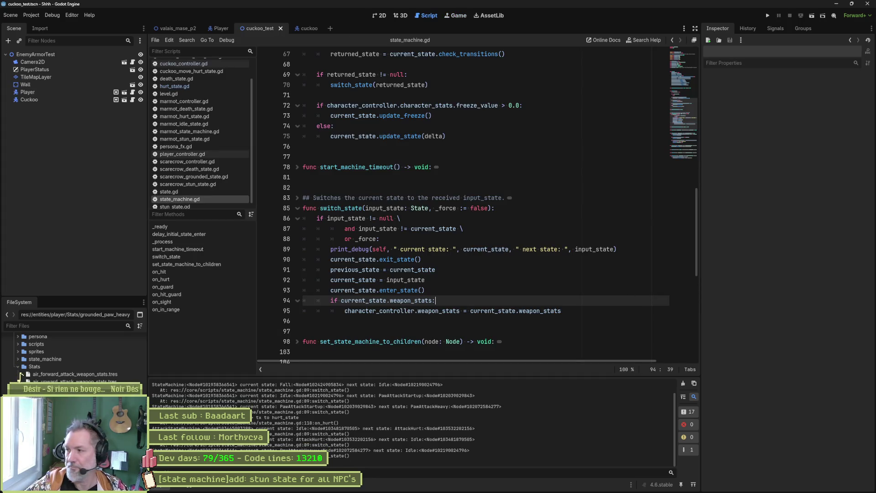
pyautogui.moveTo(336, 488)
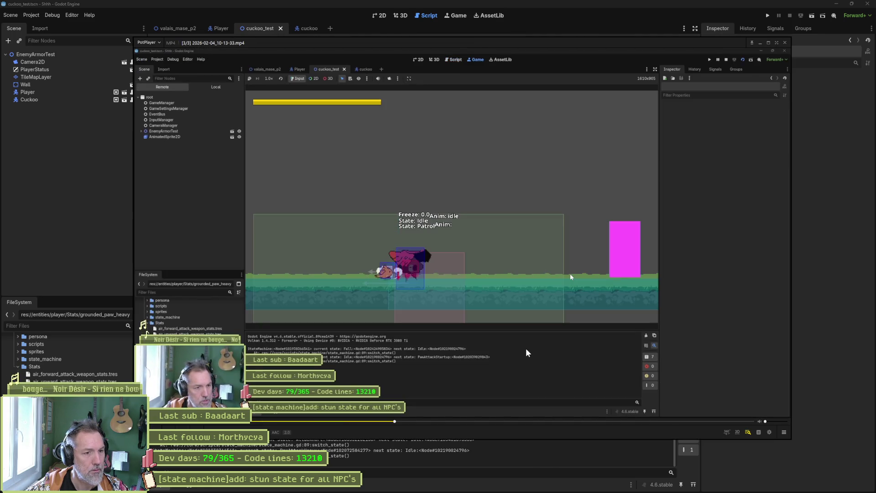
# Pause and maximize the replay, step frame by frame through the enemy's AttackHurt and idle, then close it.
pyautogui.press('space')
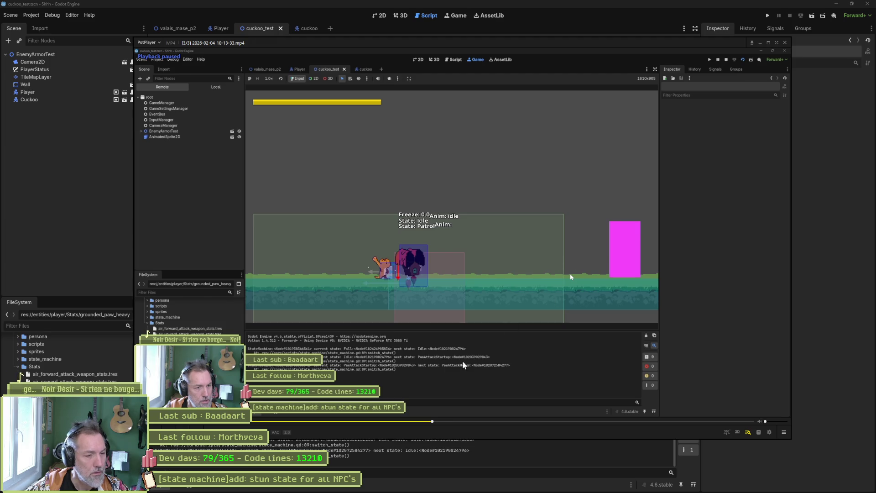
pyautogui.click(768, 43)
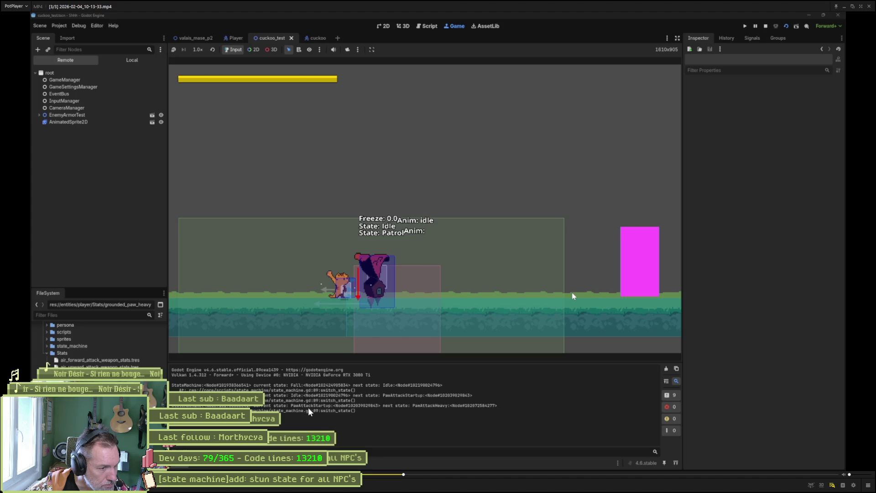
pyautogui.press('f')
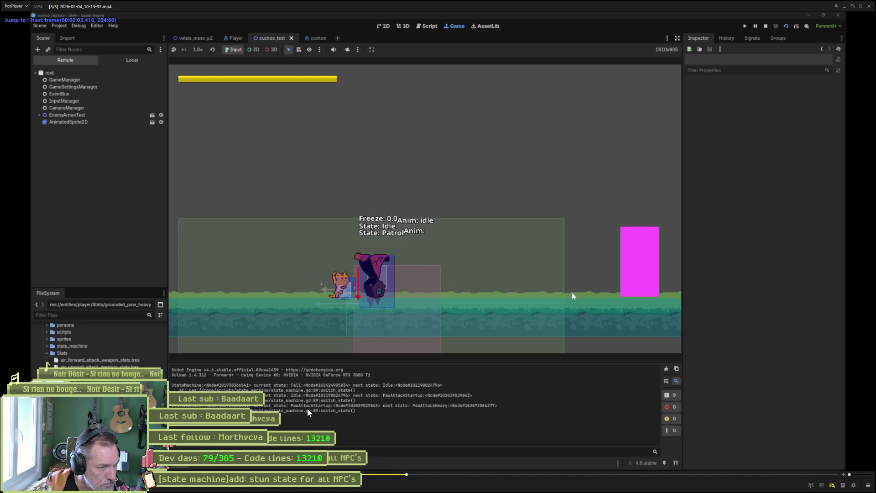
pyautogui.press('f')
pyautogui.press('f')
pyautogui.press('f')
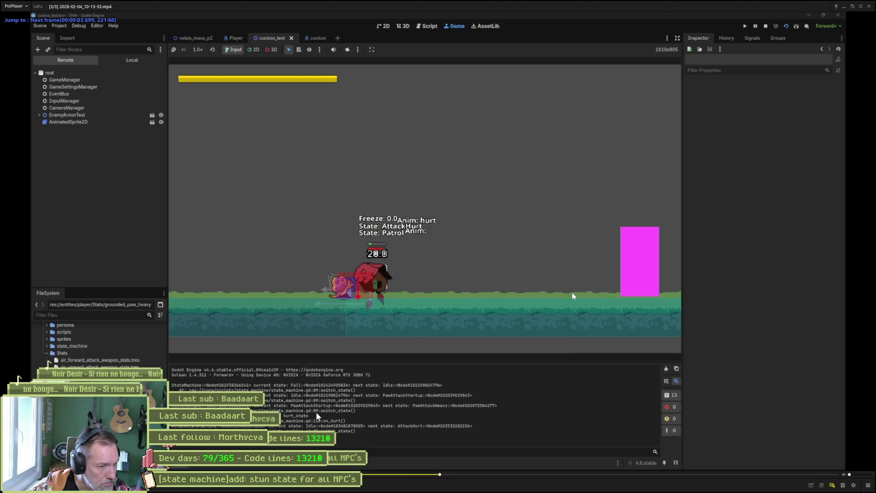
pyautogui.press('d')
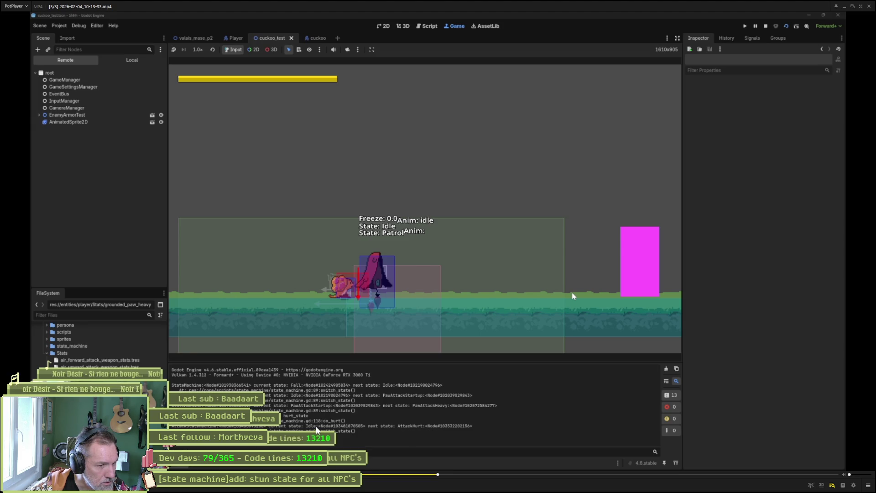
pyautogui.press('f')
pyautogui.press('f')
pyautogui.press('f')
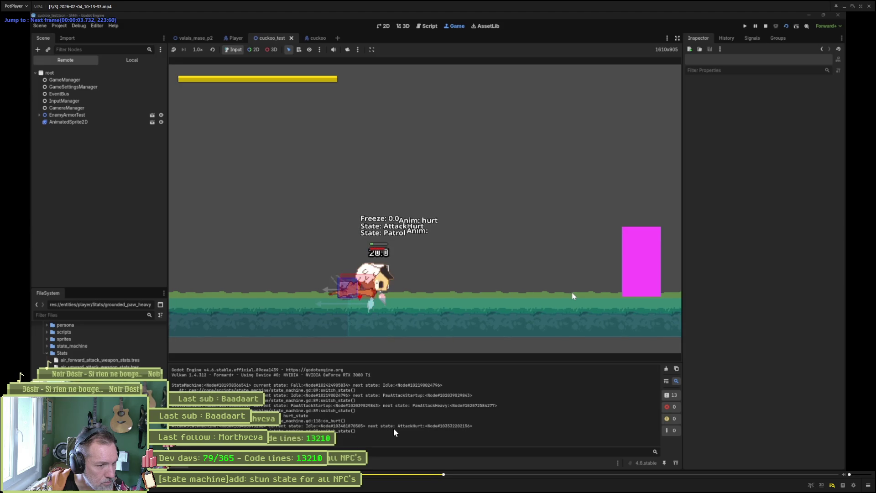
pyautogui.press('f')
pyautogui.press('f')
pyautogui.press('f')
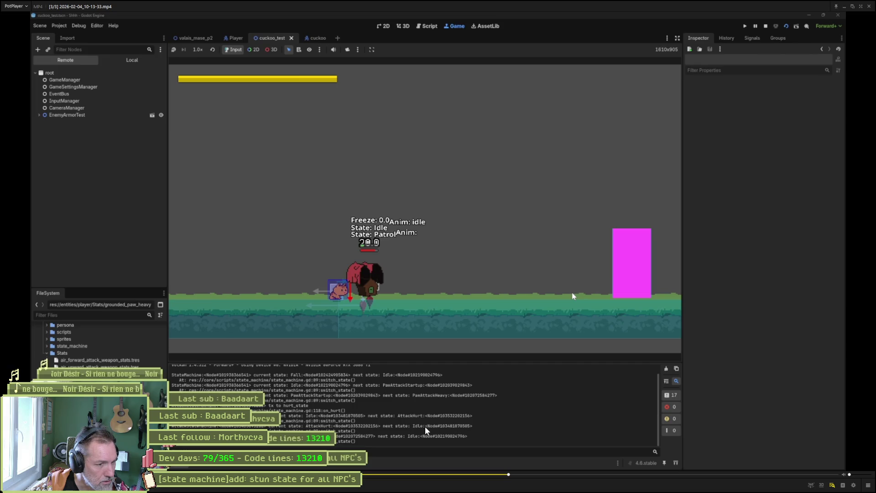
pyautogui.press('f')
pyautogui.press('f')
pyautogui.press('f')
pyautogui.press('f')
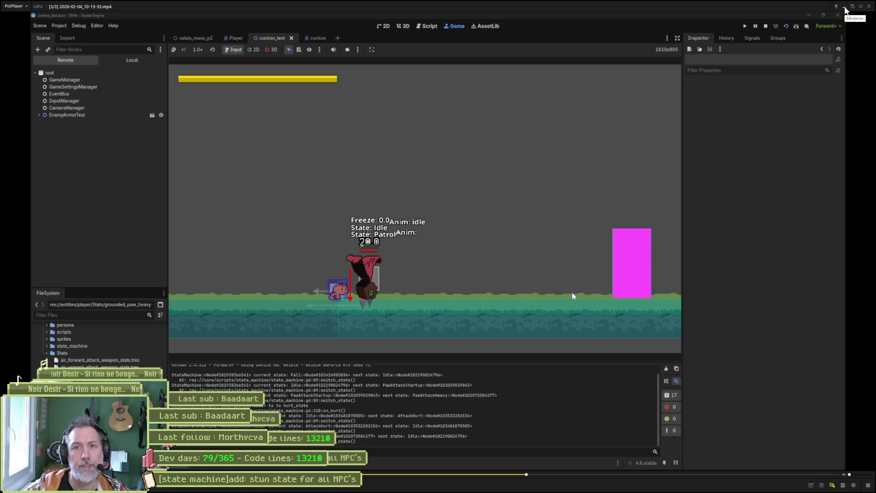
pyautogui.click(861, 6)
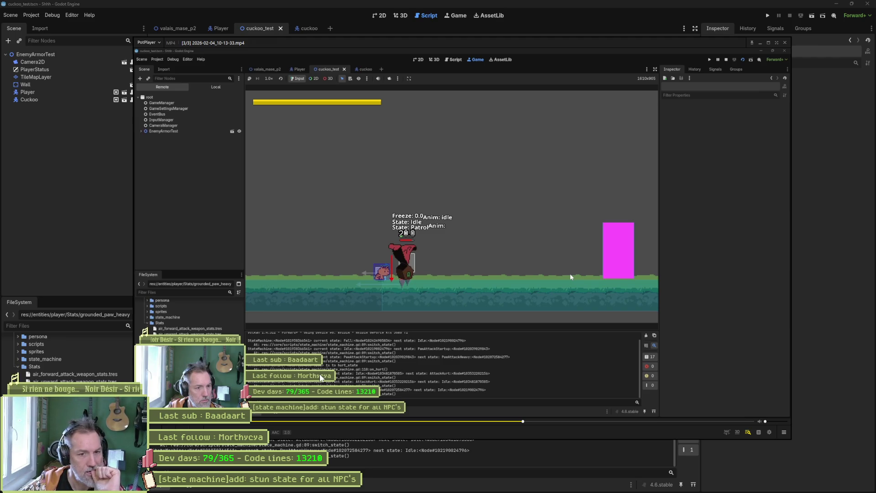
pyautogui.click(786, 47)
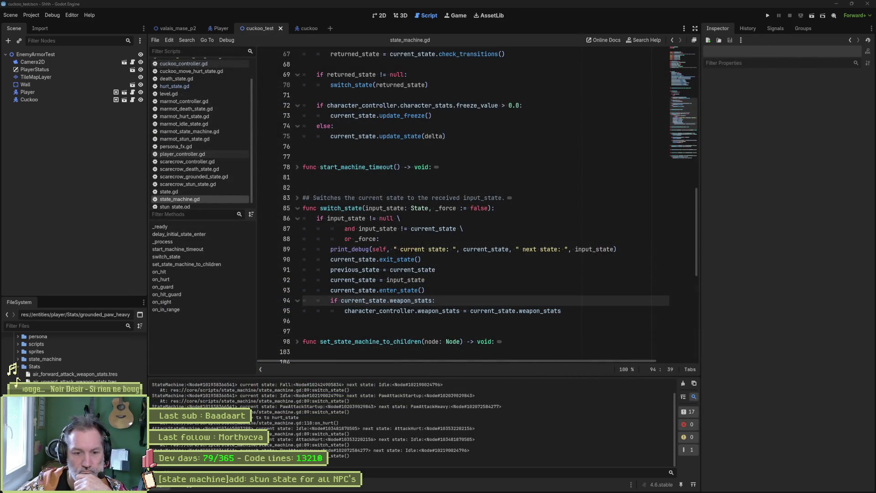
# Close all PotPlayer windows, float the Output log and move it up-right, then rerun the scene with F6.
pyautogui.rightClick(574, 484)
pyautogui.click(590, 466)
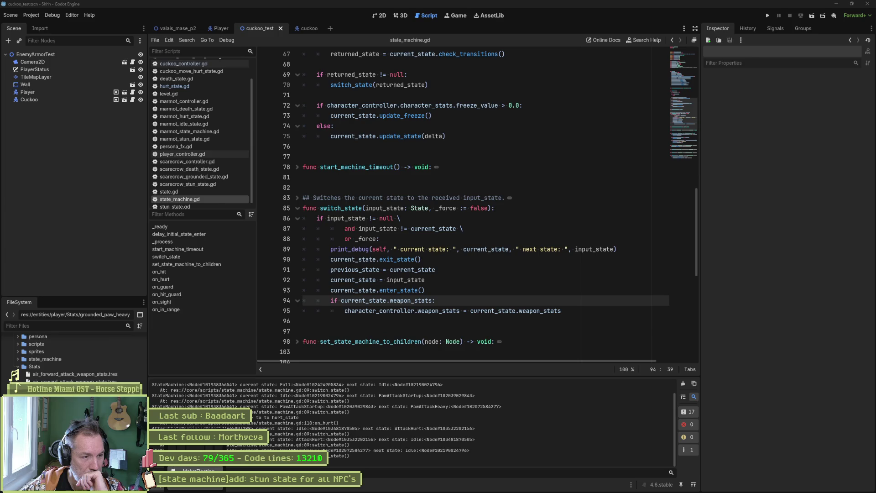
pyautogui.click(165, 487)
pyautogui.moveTo(330, 377)
pyautogui.mouseDown()
pyautogui.moveTo(377, 355)
pyautogui.moveTo(485, 276)
pyautogui.moveTo(501, 289)
pyautogui.mouseUp()
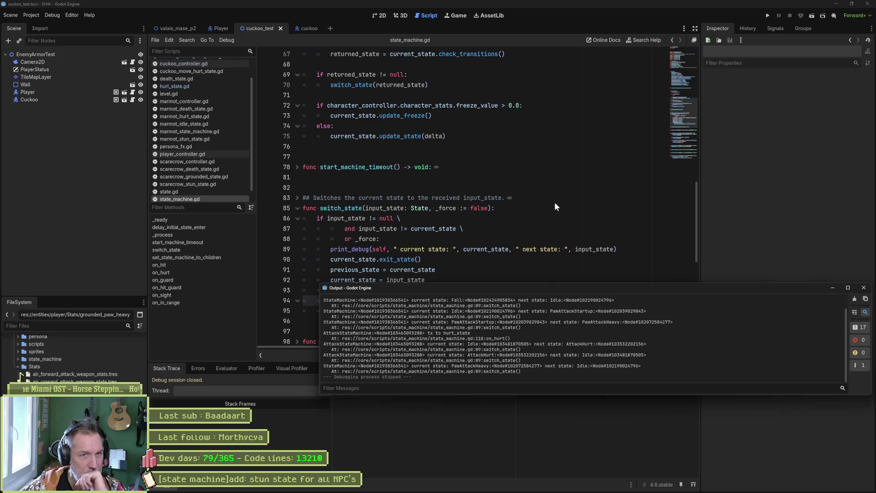
pyautogui.press('F6')
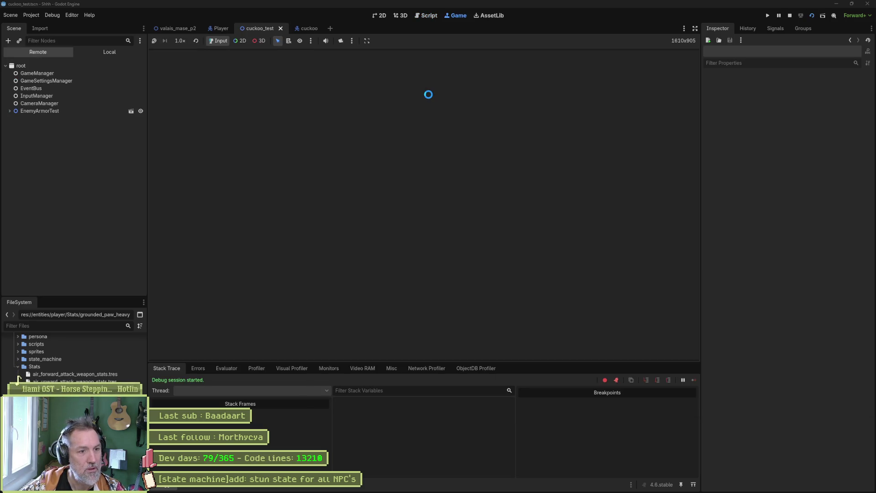
# Bring the floating Output window forward and shift it slightly lower on screen.
pyautogui.moveTo(537, 489)
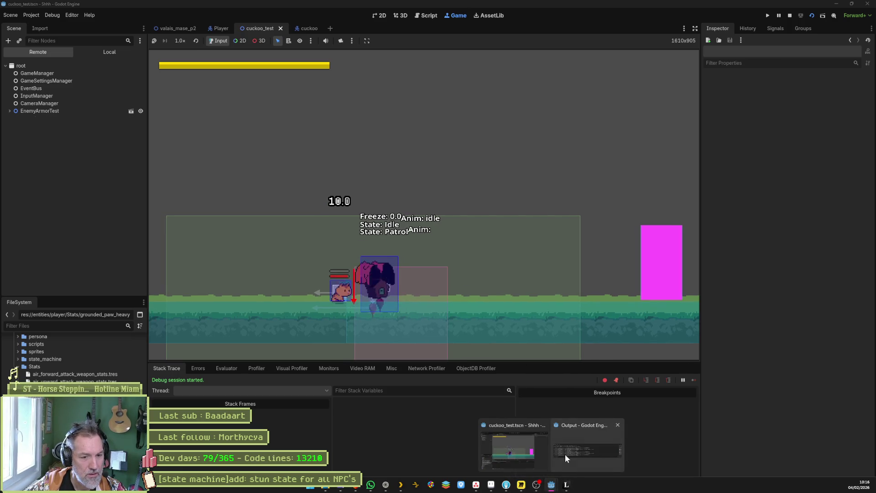
pyautogui.click(565, 454)
pyautogui.moveTo(562, 287); pyautogui.dragTo(565, 296)
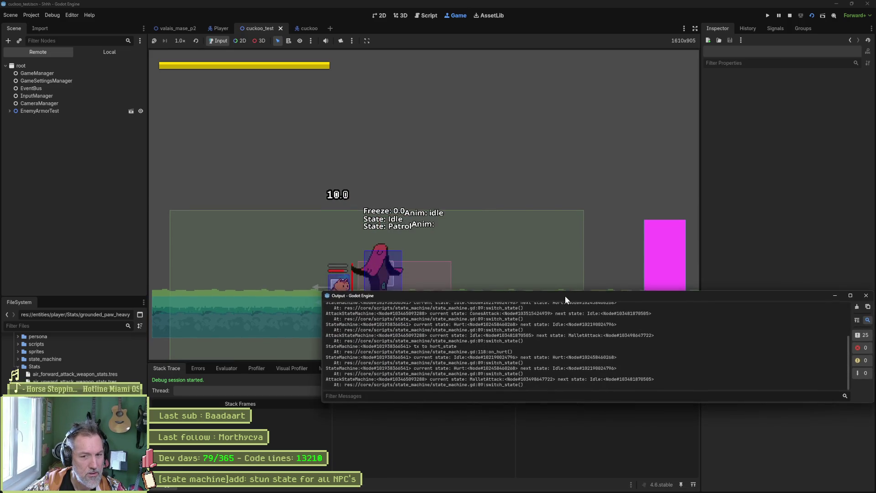
pyautogui.moveTo(557, 314); pyautogui.dragTo(554, 329)
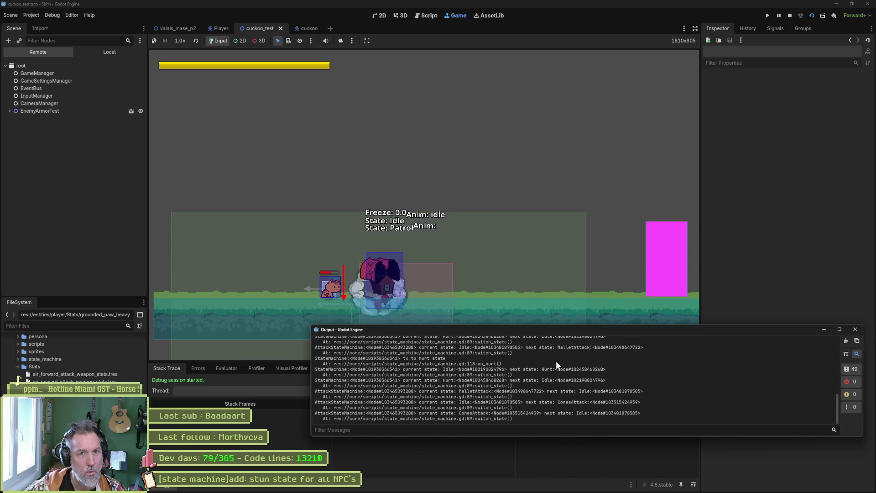
# In the running game, make the cat jump over the enemy and move right.
pyautogui.click(552, 308)
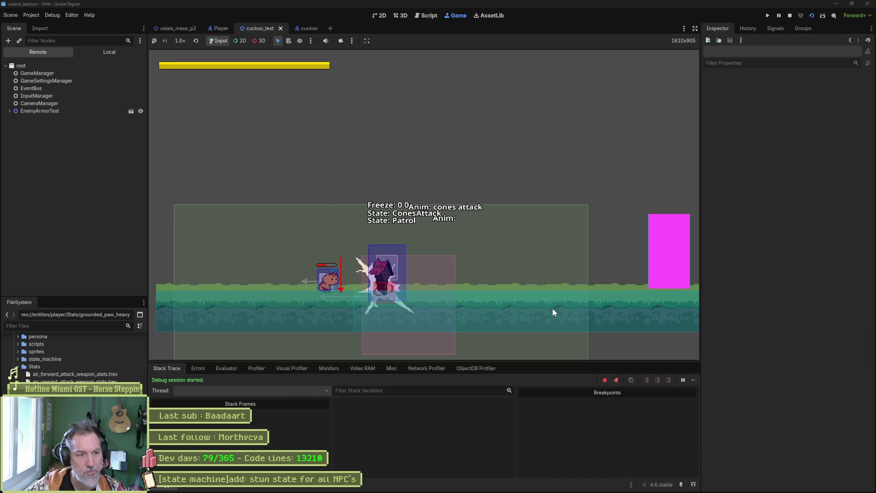
pyautogui.press('shift')
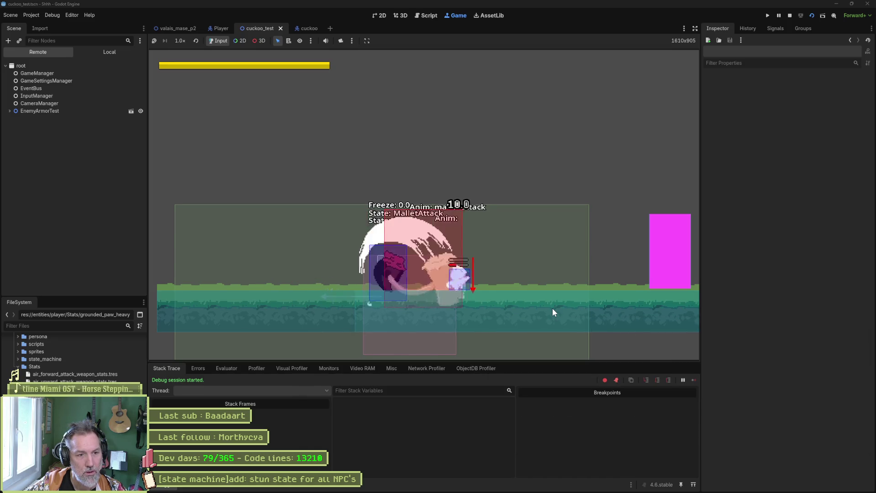
pyautogui.press('Right')
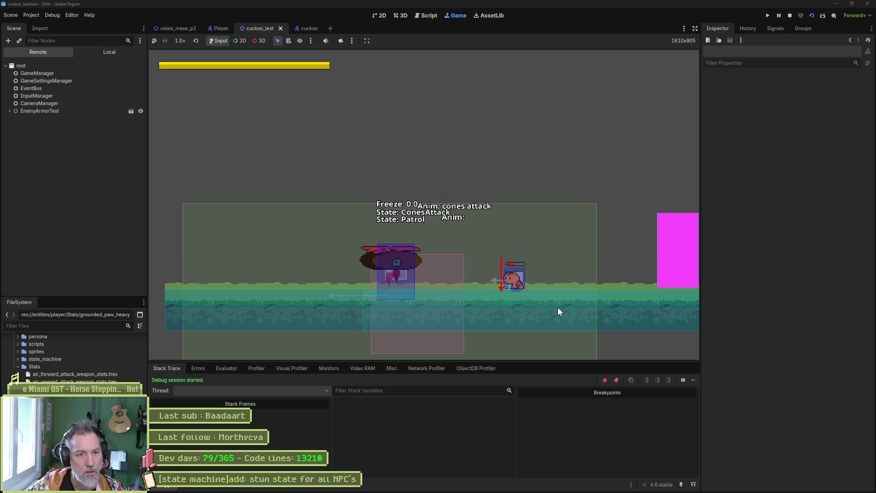
# Dock the Output log back in the bottom panel, stop the game, and go to switch_state's print_debug line.
pyautogui.moveTo(551, 484)
pyautogui.click(553, 456)
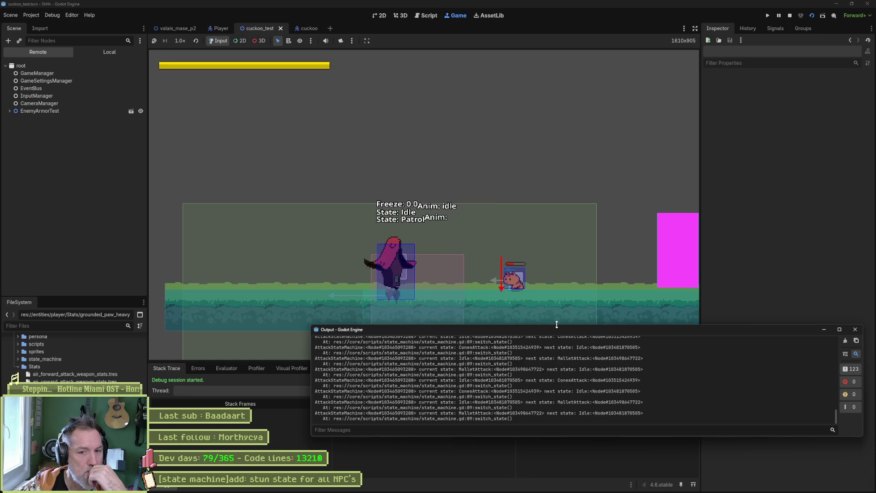
pyautogui.click(855, 329)
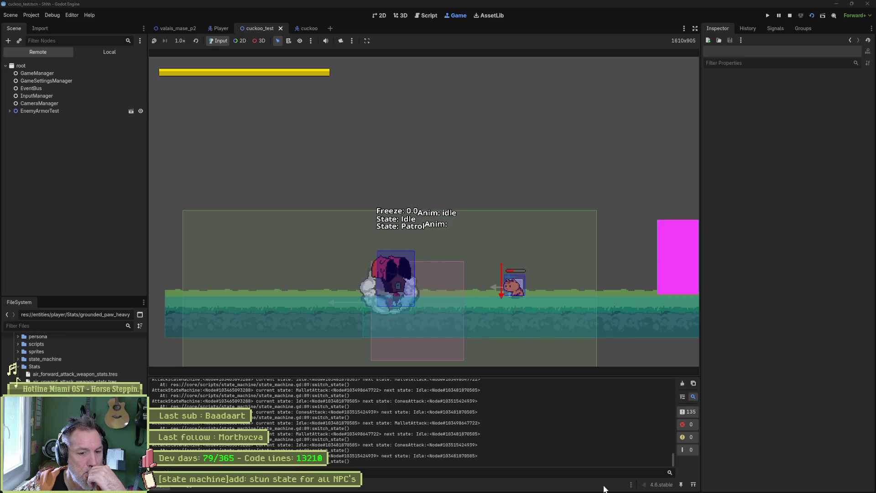
pyautogui.click(631, 485)
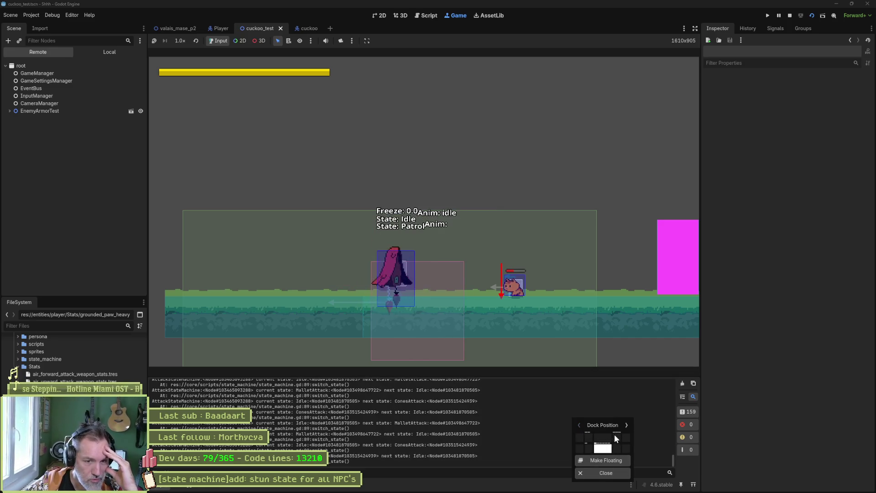
pyautogui.click(618, 404)
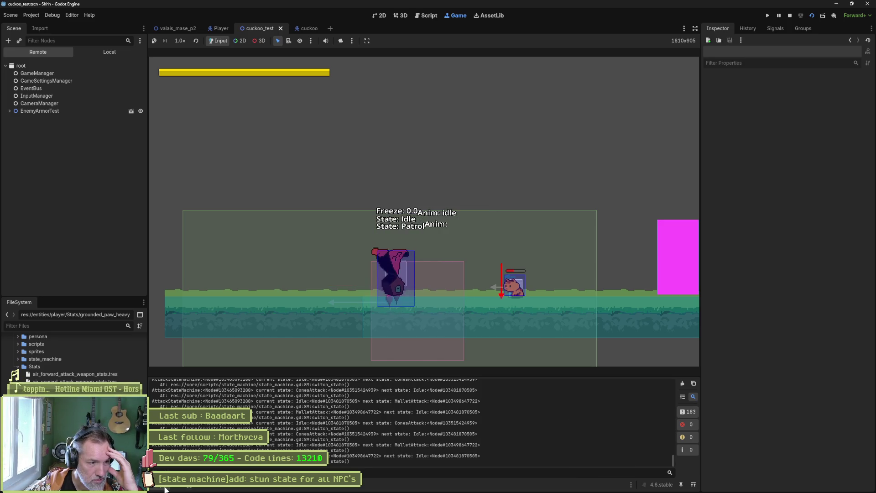
pyautogui.moveTo(164, 485)
pyautogui.mouseDown()
pyautogui.moveTo(124, 251)
pyautogui.moveTo(136, 202)
pyautogui.moveTo(740, 260)
pyautogui.moveTo(773, 391)
pyautogui.moveTo(565, 435)
pyautogui.moveTo(504, 429)
pyautogui.mouseUp()
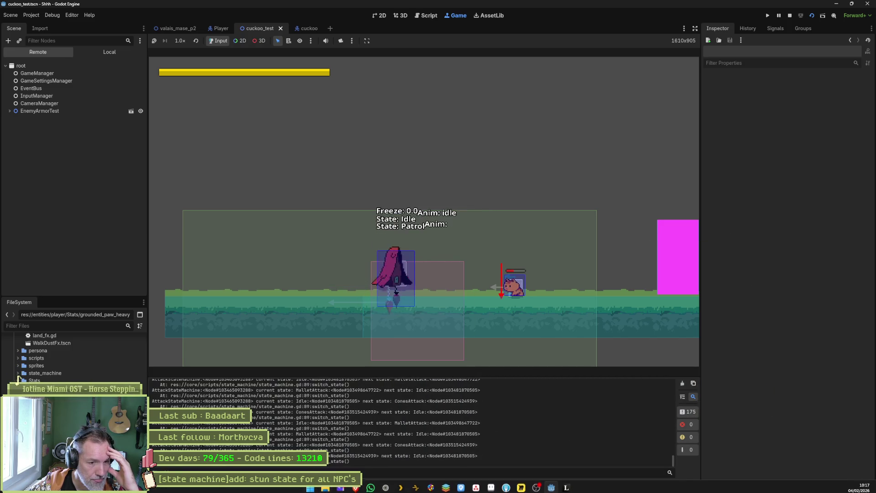
pyautogui.scroll(-1, 17, 380)
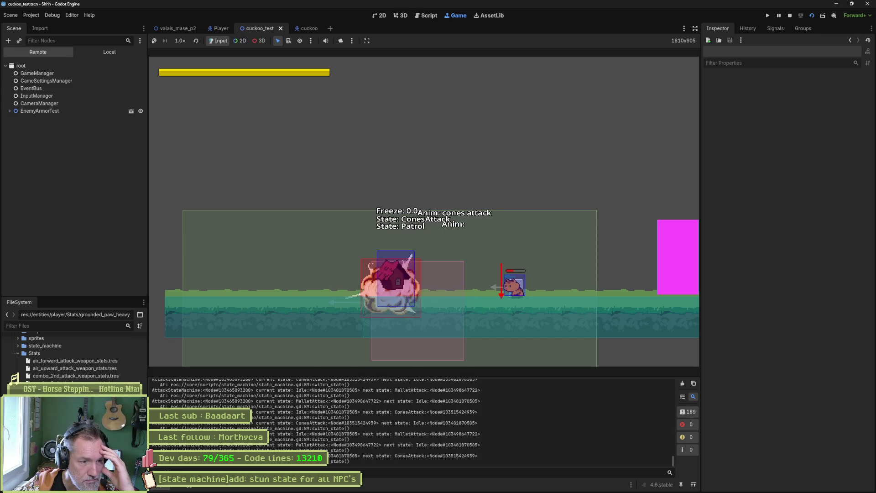
pyautogui.click(790, 16)
pyautogui.click(360, 248)
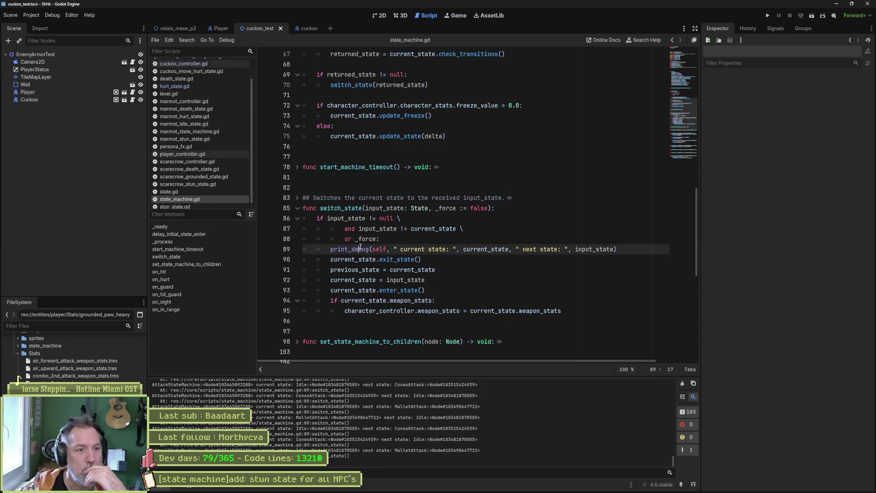
# Cut switch_state's print_debug line, check the cuckoo idle animation's hurt box tracks, and open the Idle script.
pyautogui.hotkey('ctrl', 'x')
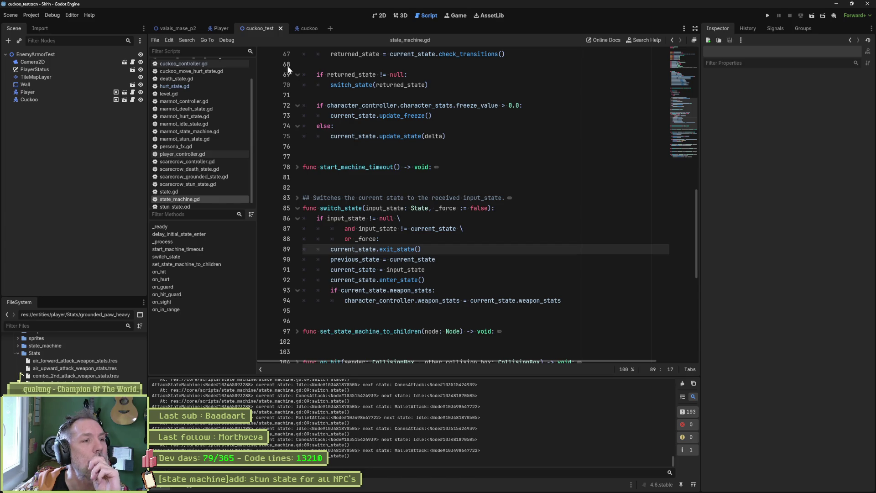
pyautogui.click(308, 28)
pyautogui.click(64, 130)
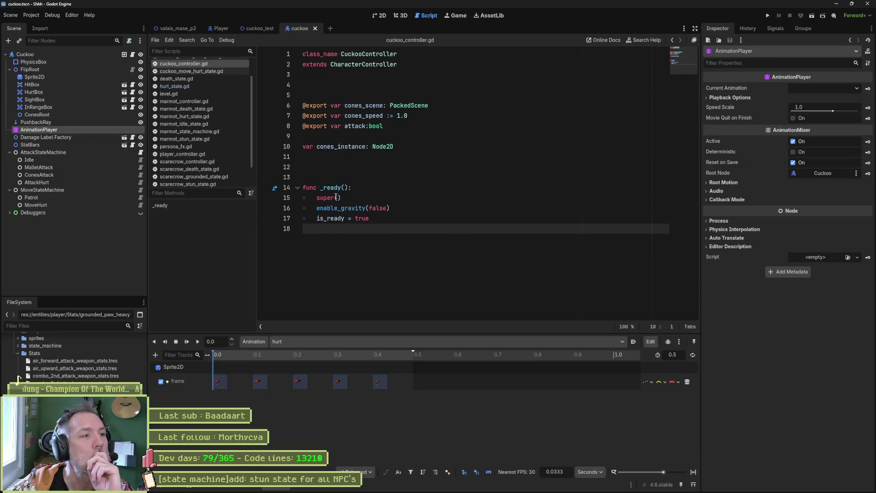
pyautogui.click(445, 340)
pyautogui.click(390, 375)
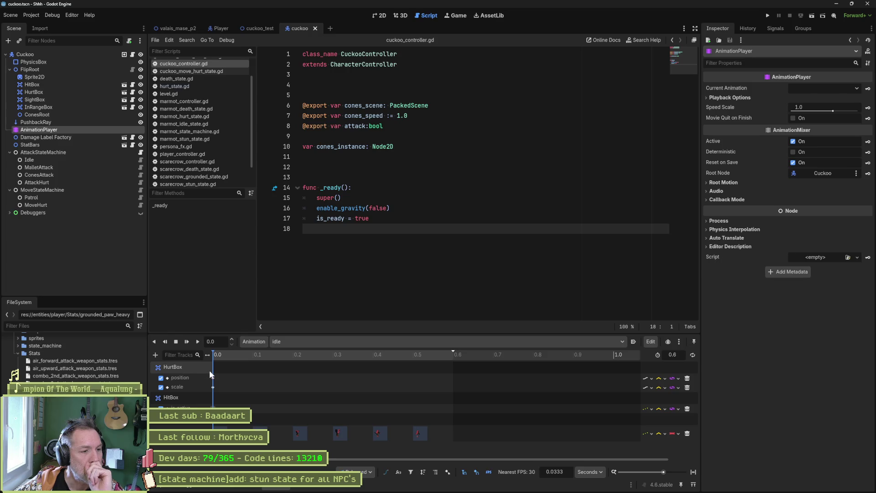
pyautogui.click(379, 16)
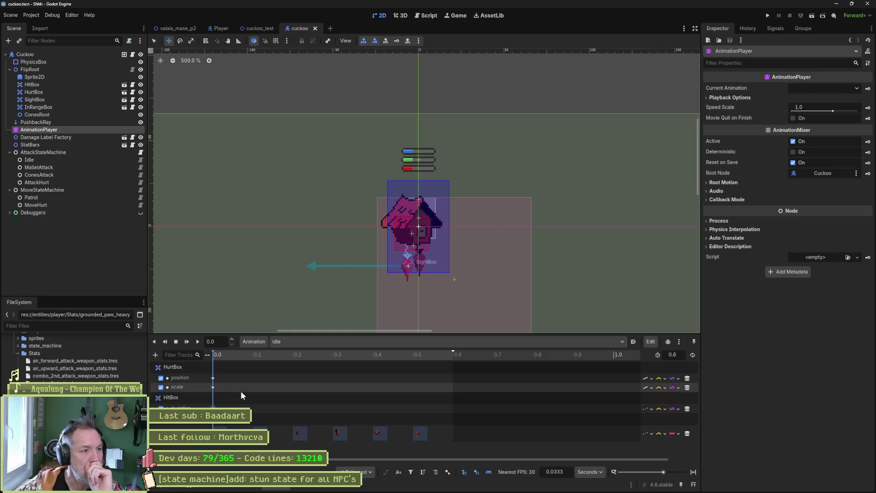
pyautogui.click(139, 160)
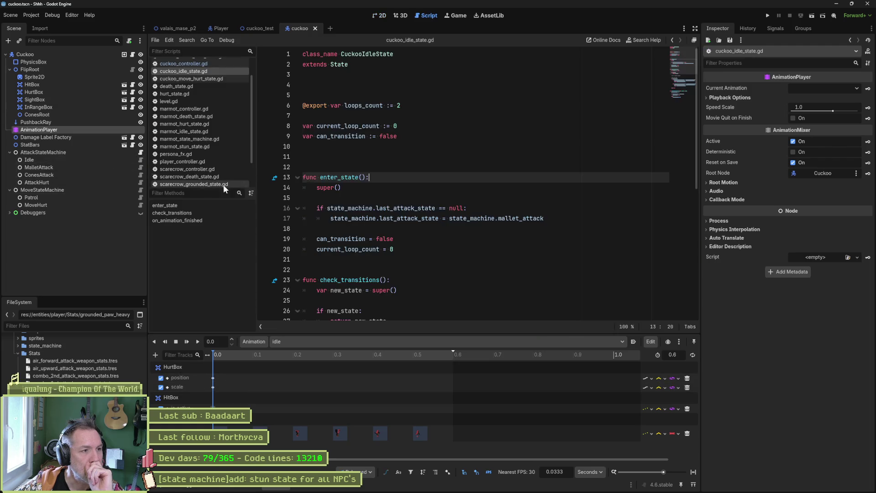
# Add 'character_controller.hurt_box.is_active = true' to enter_state, save, and run cuckoo_test with F6.
pyautogui.click(396, 249)
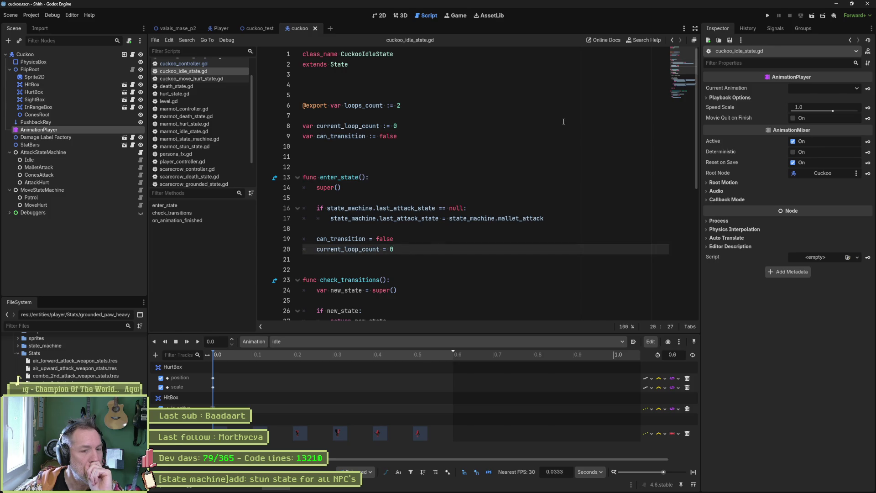
pyautogui.press('Return')
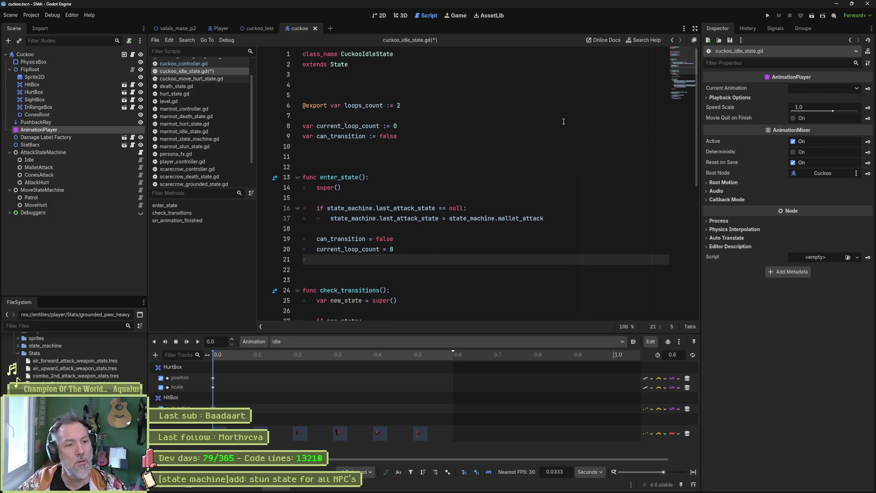
pyautogui.write('character_controller.')
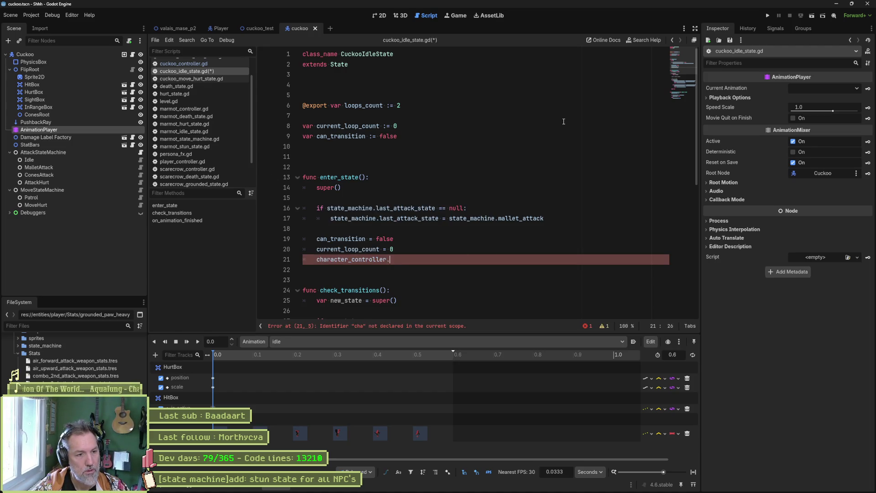
pyautogui.write('hur')
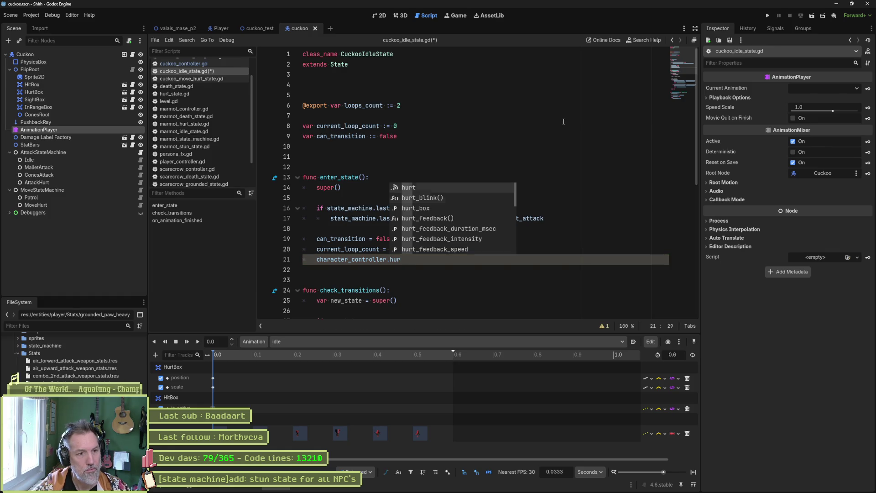
pyautogui.write('t_box.is')
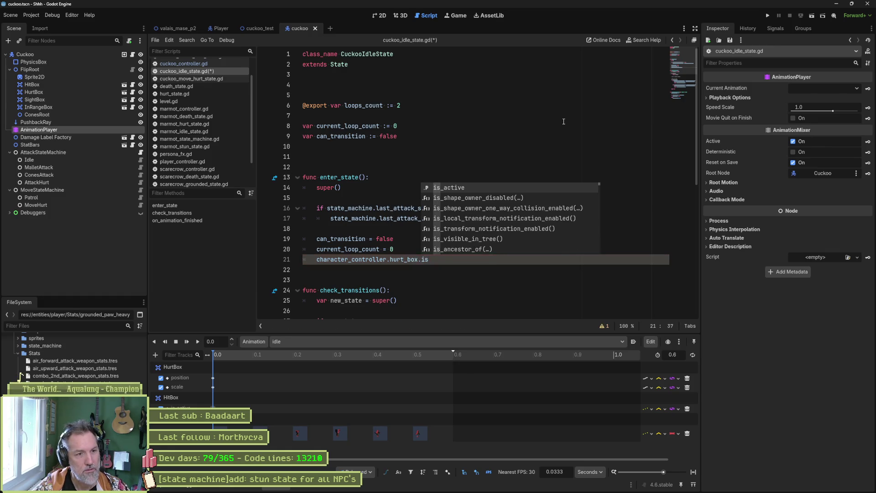
pyautogui.press('Return')
pyautogui.write('= true')
pyautogui.hotkey('ctrl', 's')
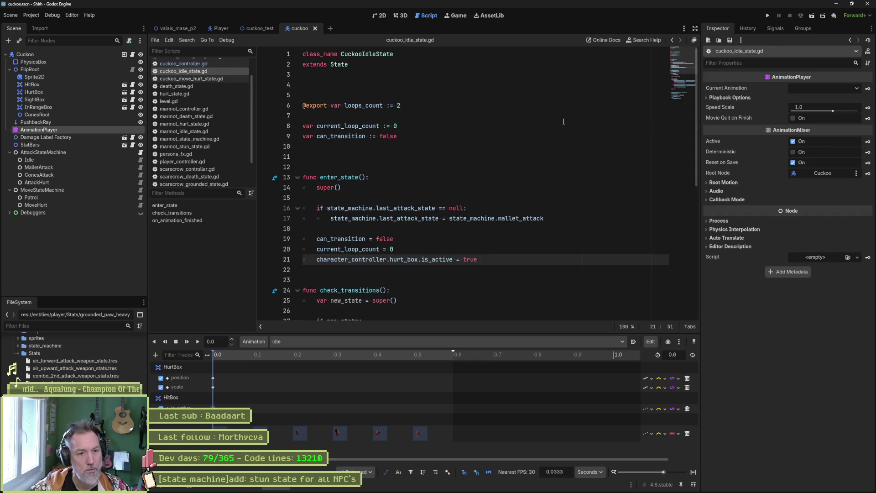
pyautogui.click(260, 28)
pyautogui.press('F6')
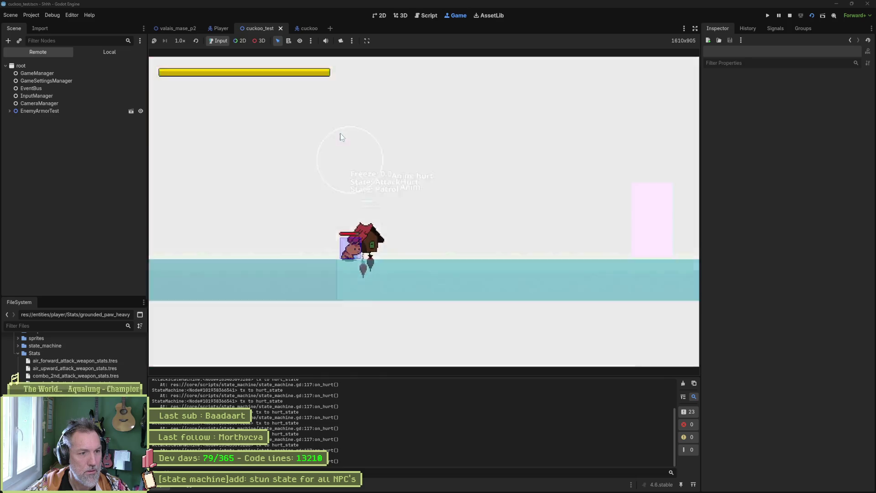
# Stop the game, delete on_hurt's hurt-state print_debug line in state_machine.gd, and switch to Asana.
pyautogui.press('F8')
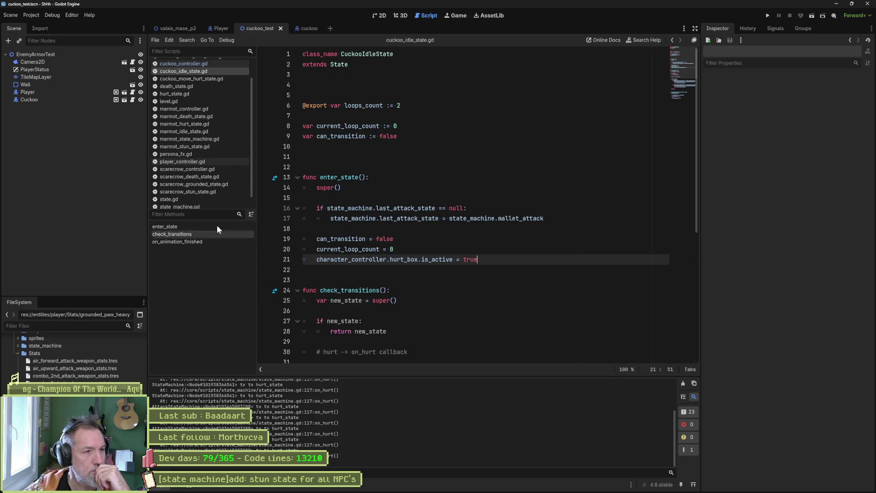
pyautogui.click(198, 207)
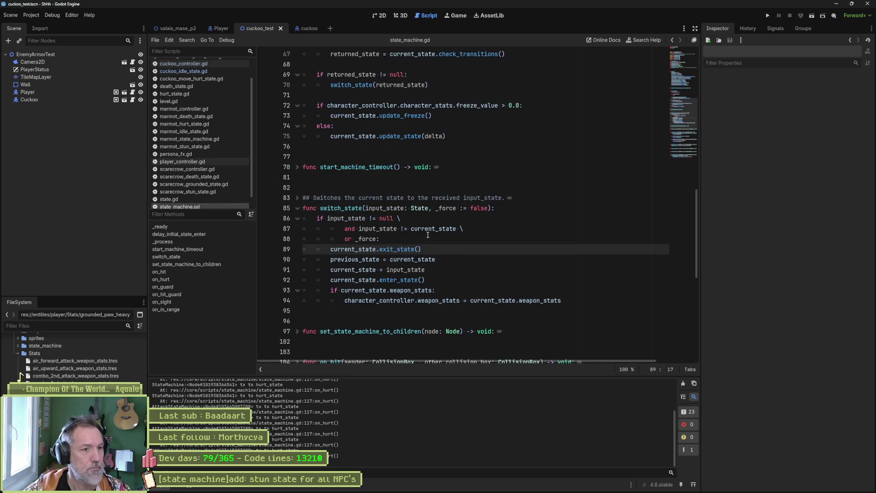
pyautogui.scroll(-6, 369, 271)
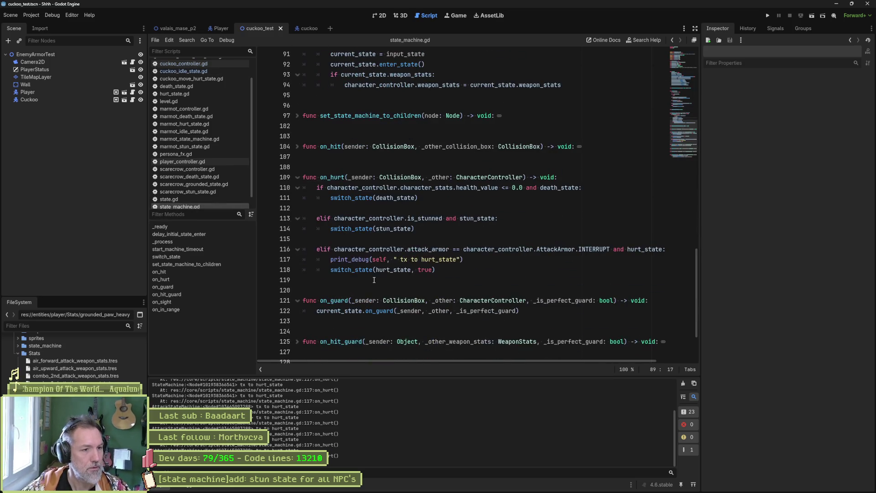
pyautogui.click(475, 259)
pyautogui.hotkey('ctrl', 'shift', 'k')
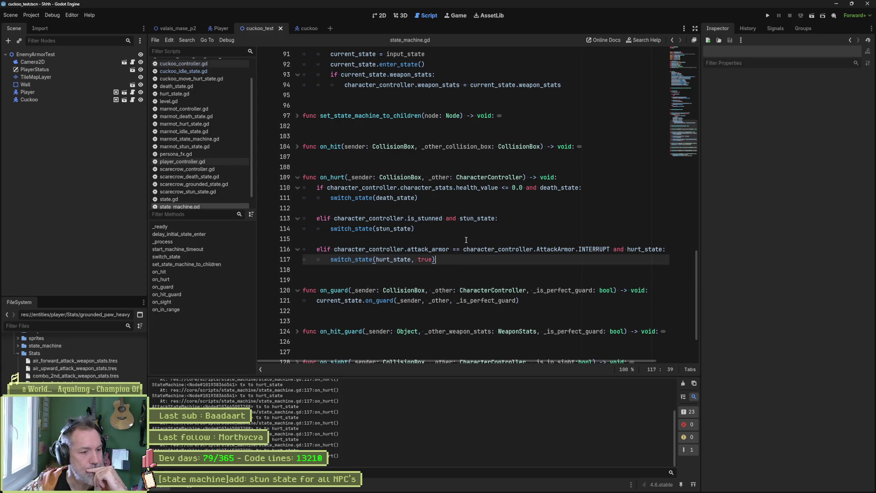
pyautogui.moveTo(403, 489)
pyautogui.click(476, 485)
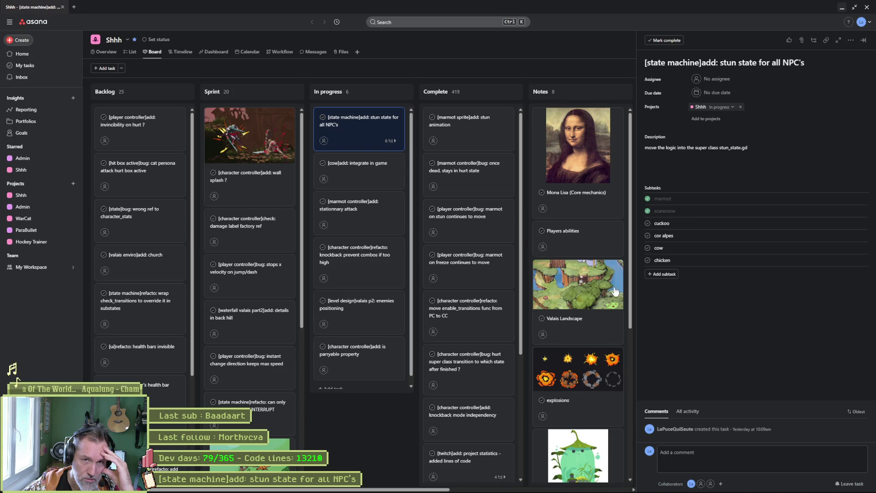
pyautogui.moveTo(459, 488)
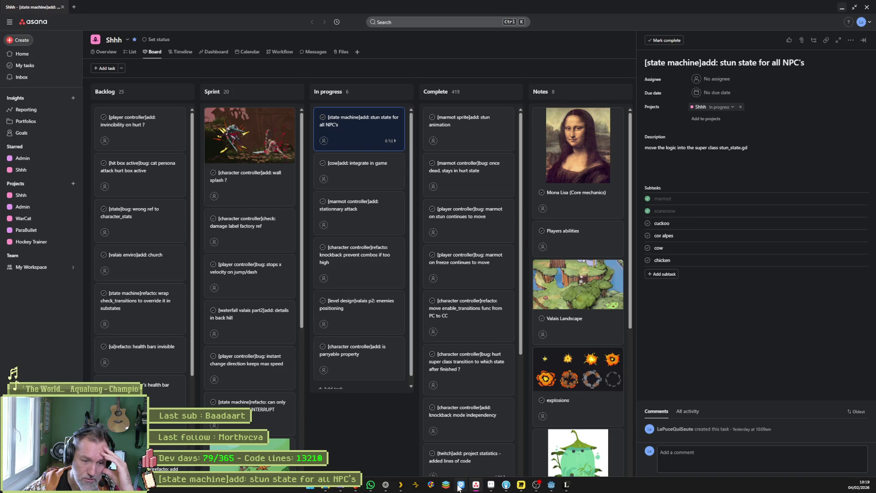
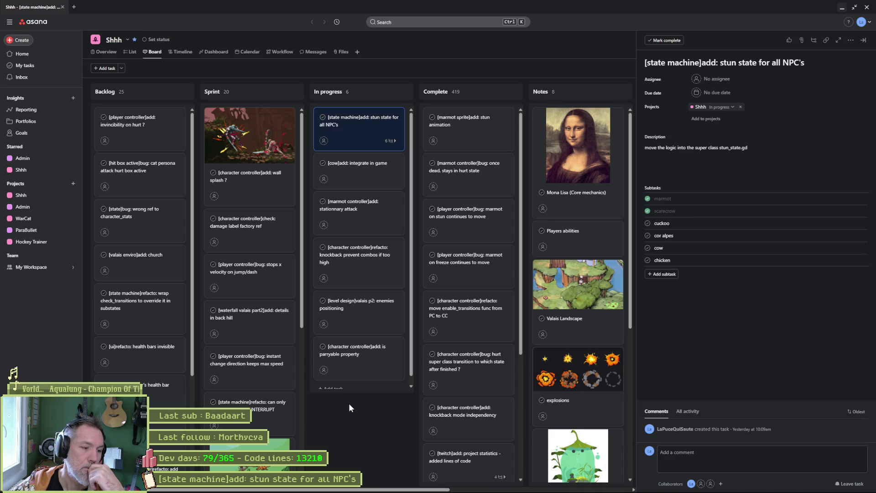
# Switch from the Asana task board to the cuckoo.aseprite window in Aseprite.
pyautogui.moveTo(485, 491)
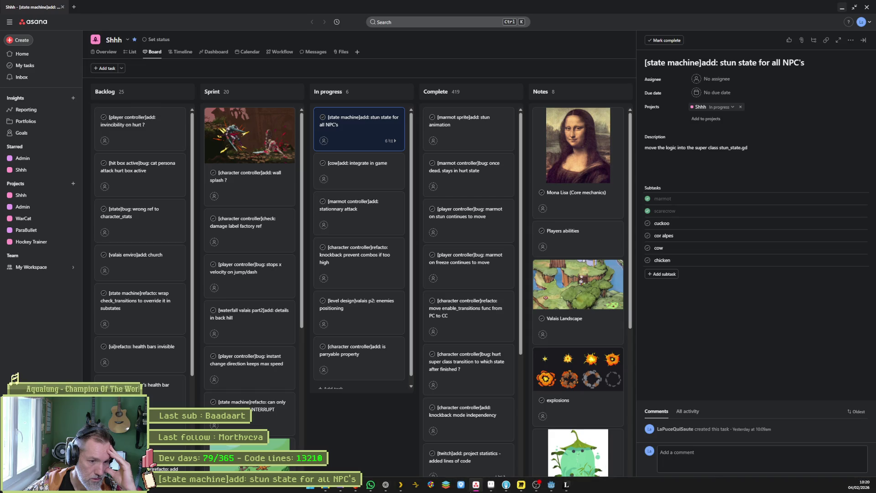
pyautogui.click(492, 487)
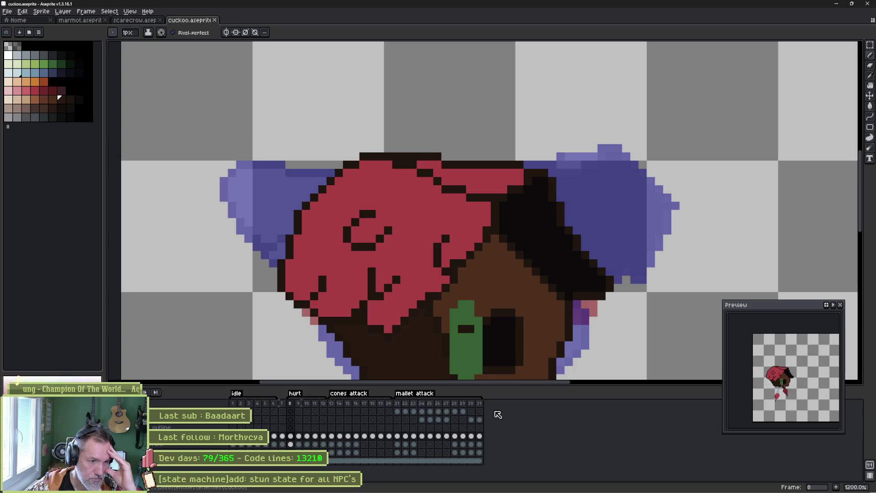
# Create a new tag named 'death' on frame 32 of the cuckoo sprite.
pyautogui.click(284, 404)
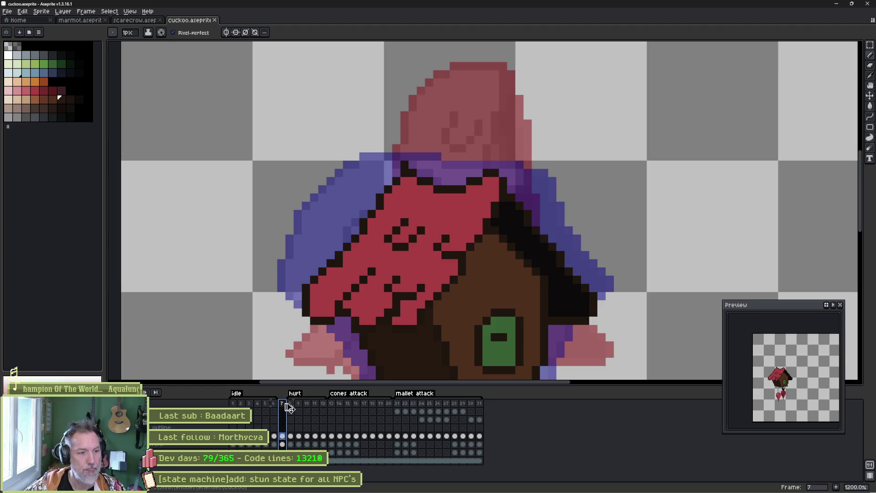
pyautogui.click(487, 403)
pyautogui.rightClick(486, 404)
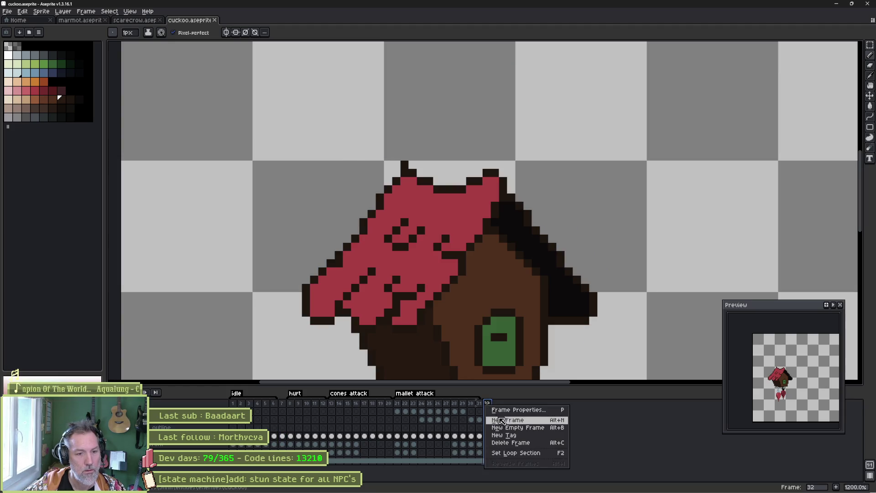
pyautogui.click(503, 435)
pyautogui.write('death')
pyautogui.press('Return')
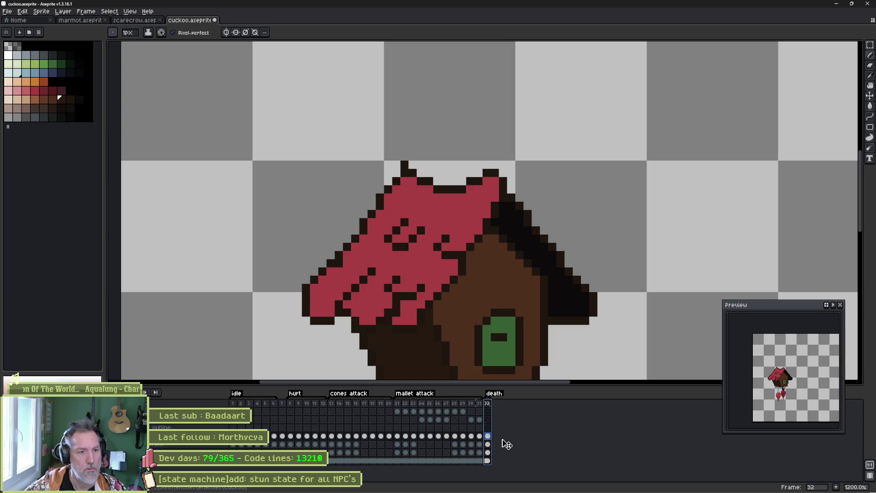
pyautogui.scroll(-3, 469, 210)
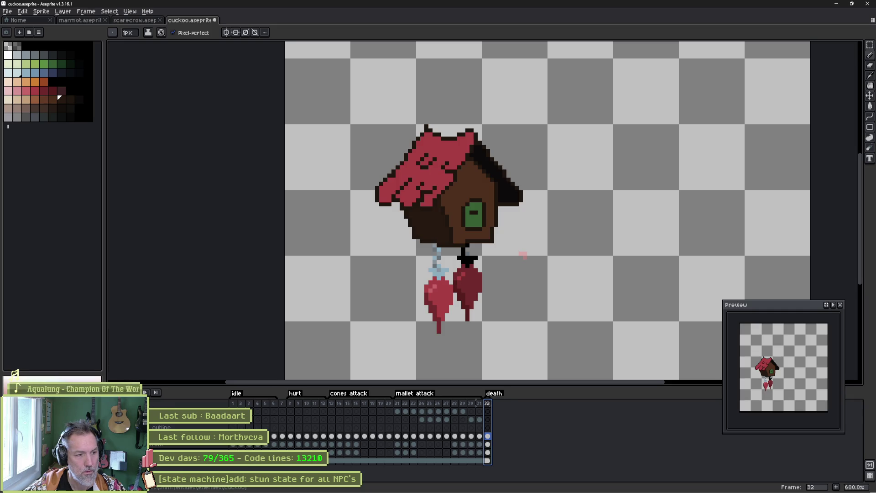
# Enable 'Loop through tag frames' for onion skinning and add a new frame 33.
pyautogui.click(110, 392)
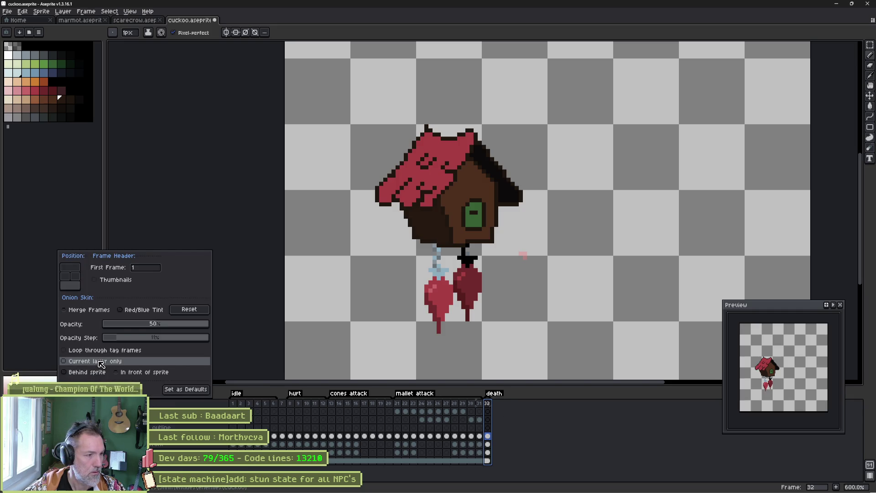
pyautogui.click(113, 350)
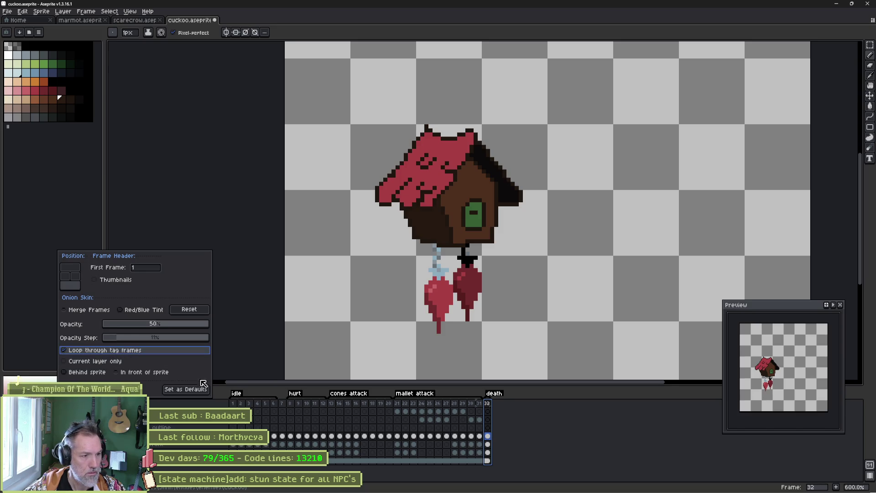
pyautogui.click(530, 427)
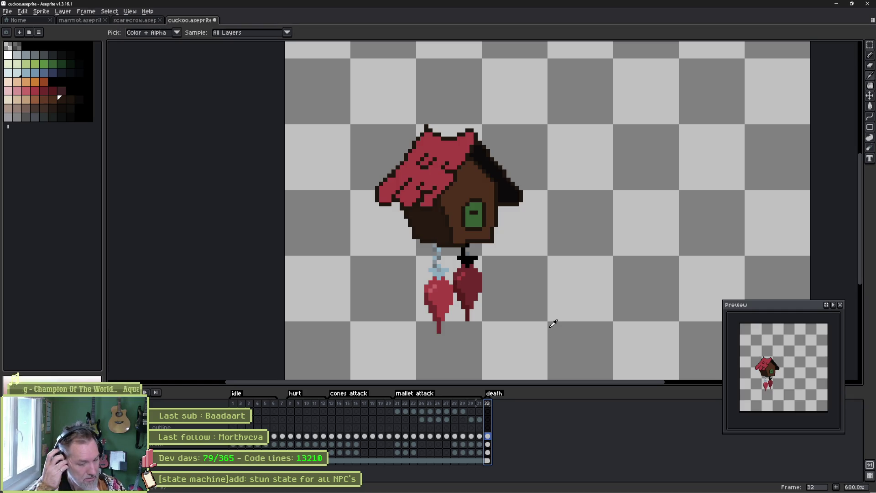
pyautogui.hotkey('alt', 'n')
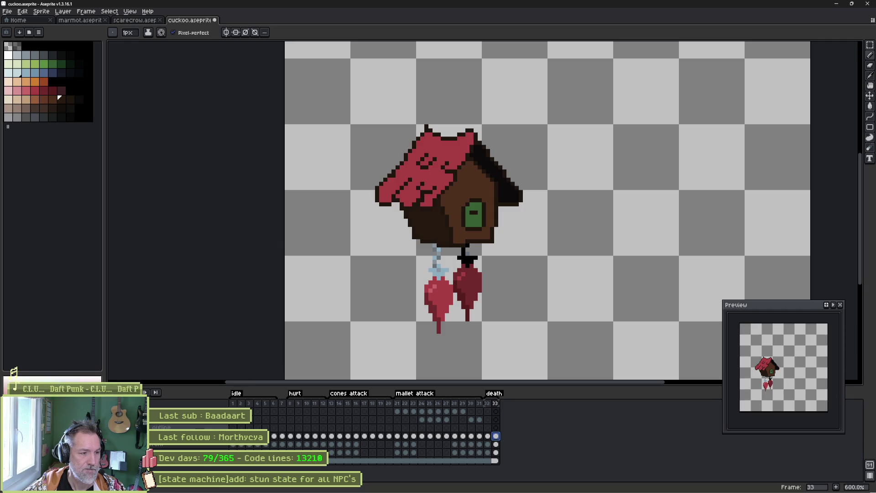
# Rename the 'house color red' layer to 'house color'.
pyautogui.doubleClick(192, 436)
pyautogui.press('End')
pyautogui.press('BackSpace')
pyautogui.press('BackSpace')
pyautogui.press('BackSpace')
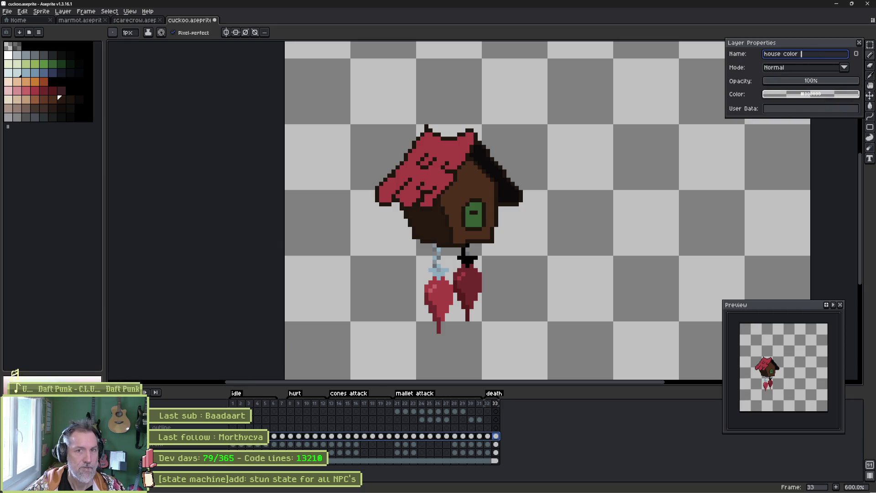
pyautogui.press('Escape')
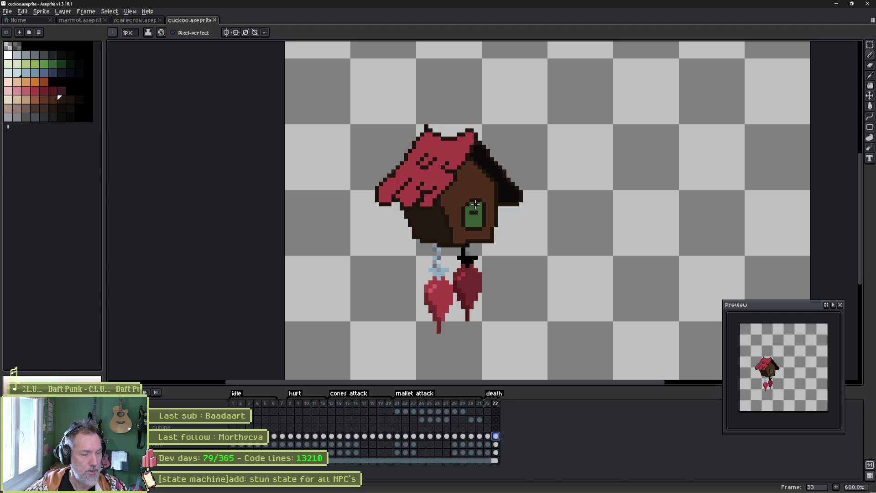
# Clear the house body from frame 33, then sketch a wing beside the chain and fill it brown.
pyautogui.press('e')
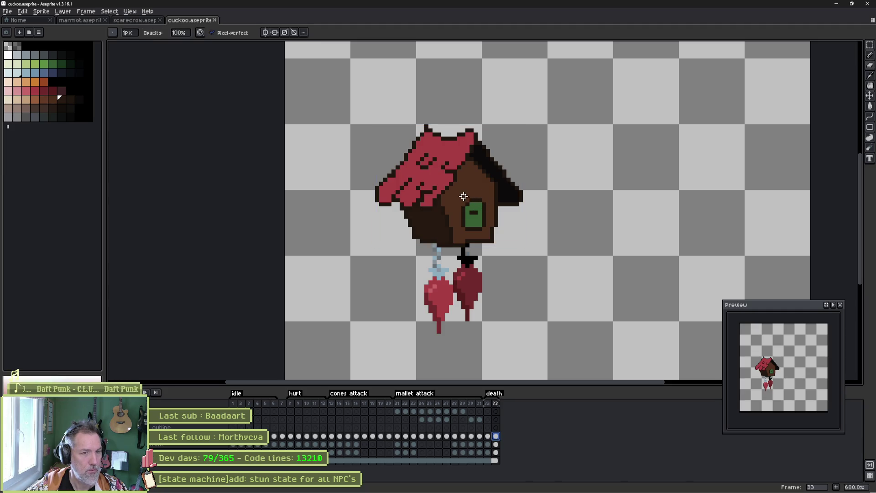
pyautogui.press('Delete')
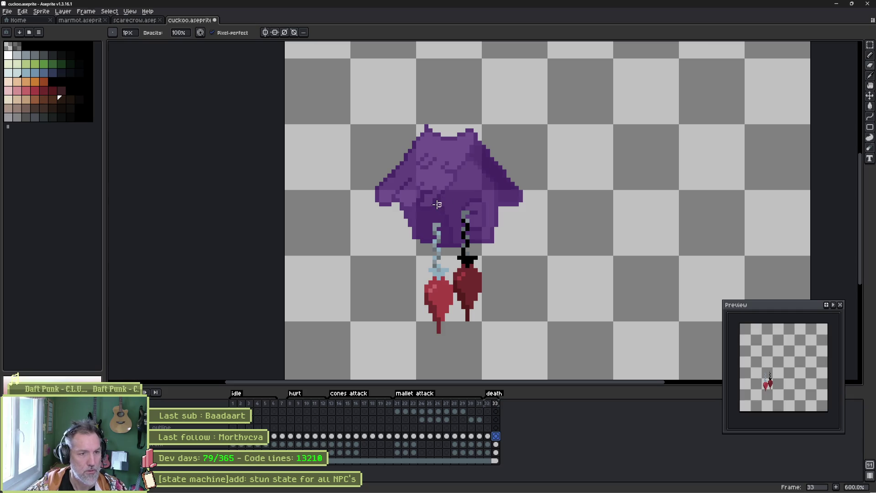
pyautogui.press('Left')
pyautogui.press('b')
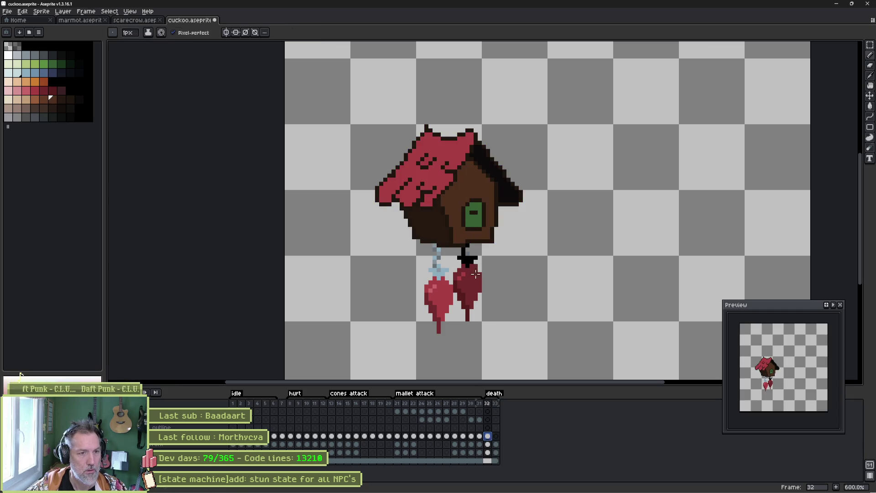
pyautogui.click(496, 435)
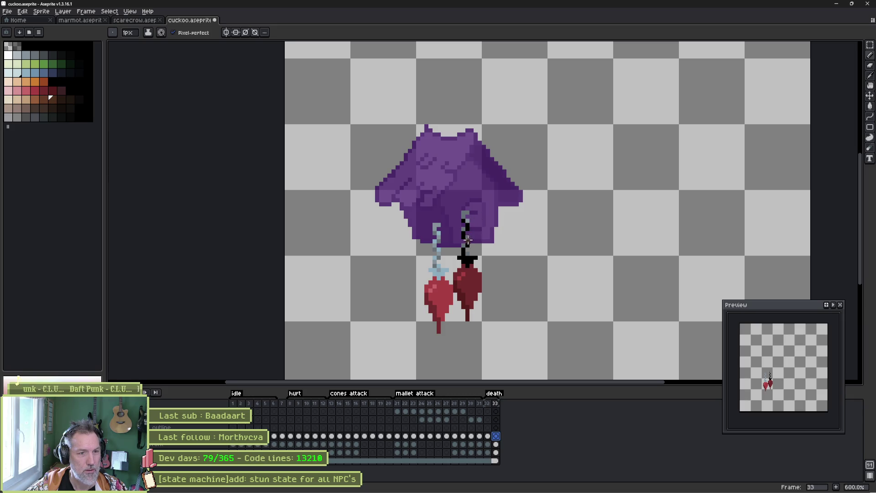
pyautogui.moveTo(466, 238)
pyautogui.mouseDown()
pyautogui.moveTo(484, 219)
pyautogui.moveTo(545, 211)
pyautogui.moveTo(542, 229)
pyautogui.moveTo(493, 245)
pyautogui.moveTo(468, 240)
pyautogui.mouseUp()
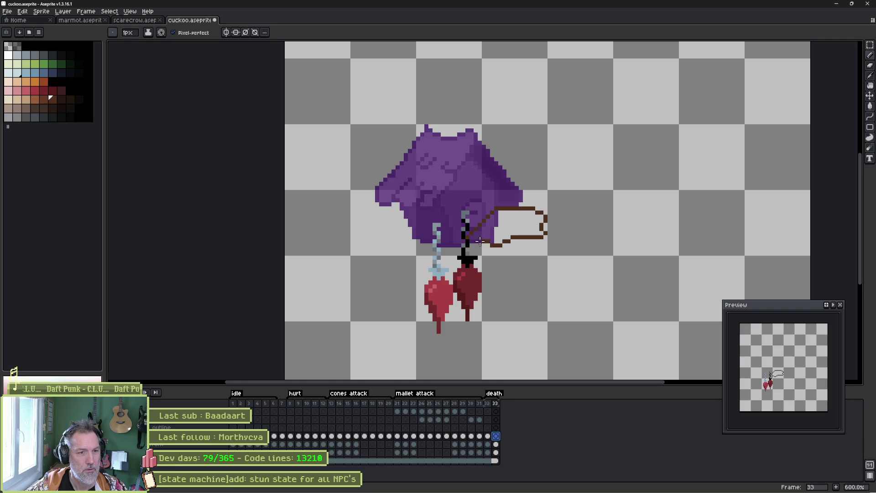
pyautogui.press('g')
pyautogui.click(511, 222)
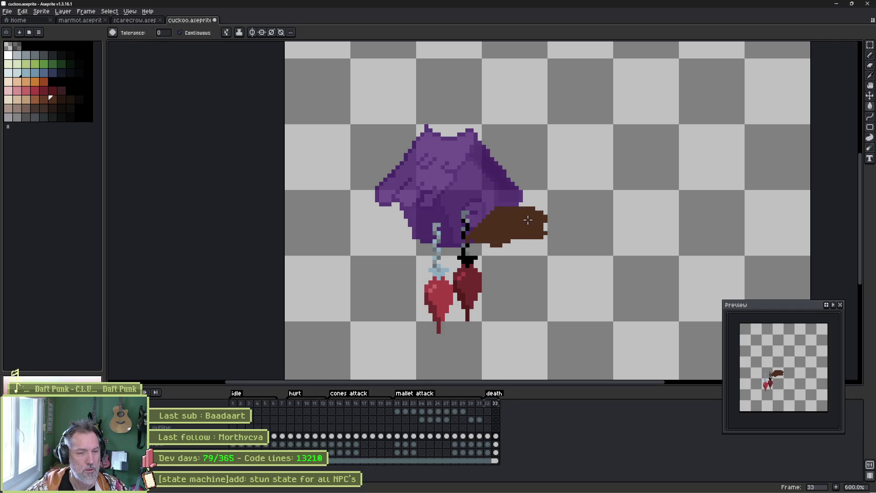
# Apply a dark Outline effect to the brown wing on frame 33, then pick the house's dark brown.
pyautogui.click(488, 436)
pyautogui.keyDown('alt'); pyautogui.click(476, 264); pyautogui.keyUp('alt')
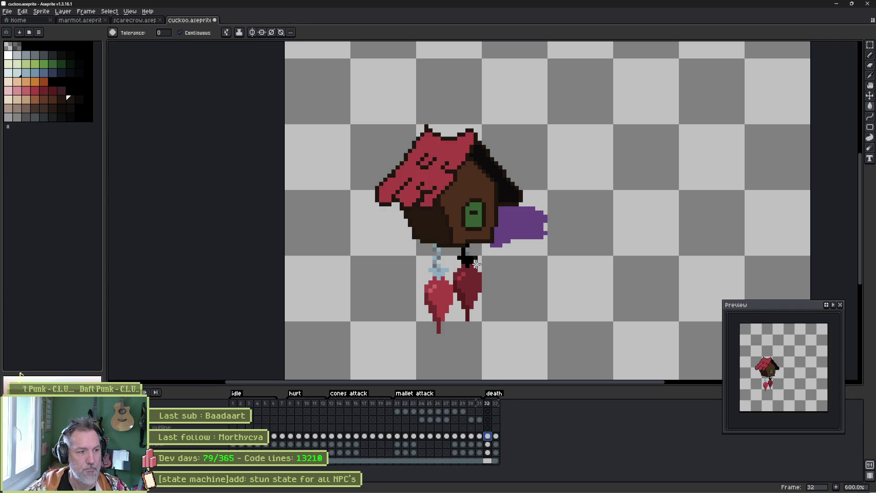
pyautogui.click(496, 436)
pyautogui.hotkey('shift', 'o')
pyautogui.press('Return')
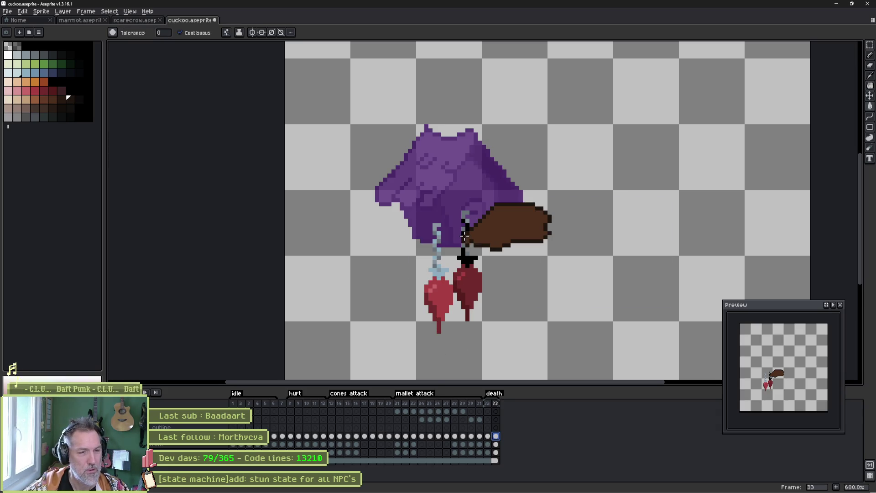
pyautogui.press('Left')
pyautogui.press('b')
pyautogui.keyDown('alt'); pyautogui.click(426, 234); pyautogui.keyUp('alt')
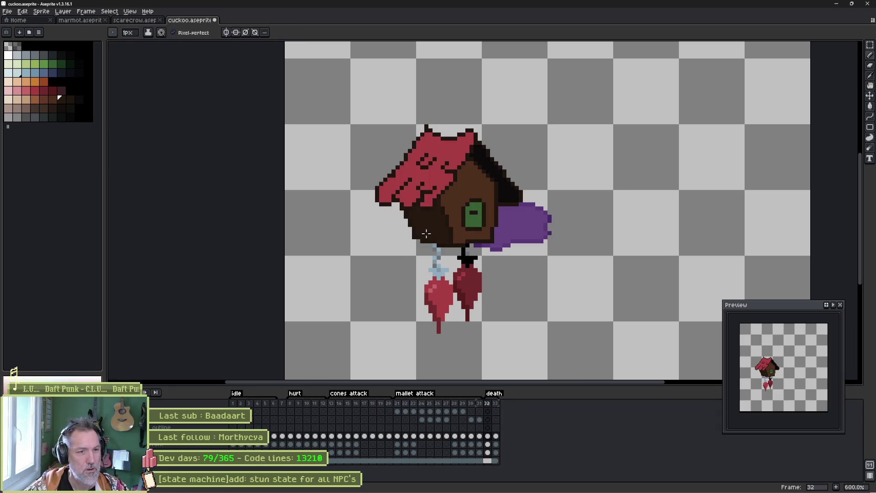
pyautogui.press('Right')
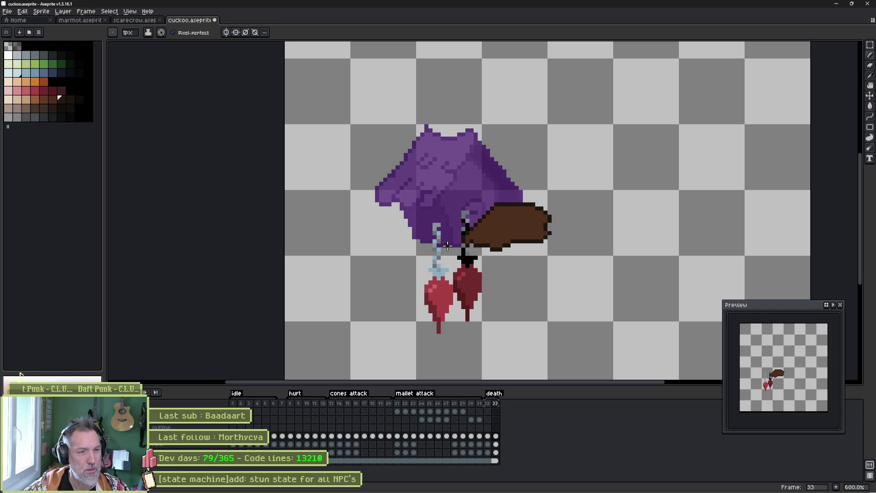
# Draw a dark line along the cloak's bottom edge and fill a new left wing dark brown.
pyautogui.moveTo(447, 246)
pyautogui.mouseDown()
pyautogui.moveTo(414, 240)
pyautogui.moveTo(372, 261)
pyautogui.moveTo(430, 266)
pyautogui.mouseUp()
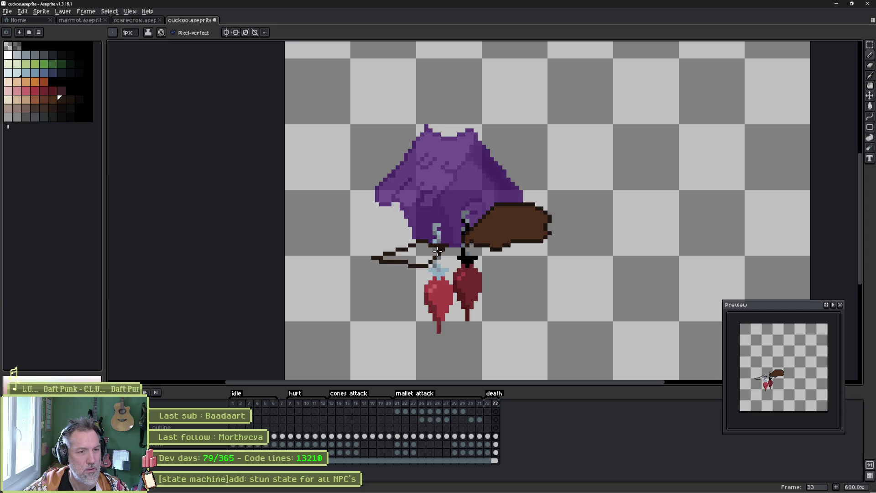
pyautogui.press('g')
pyautogui.click(436, 261)
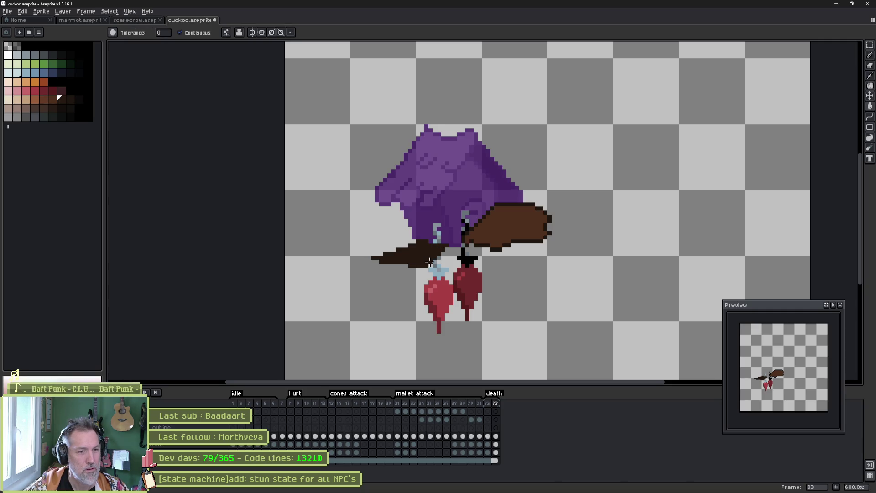
pyautogui.press('Left')
pyautogui.press('b')
pyautogui.press('i')
pyautogui.press('b')
pyautogui.press('Right')
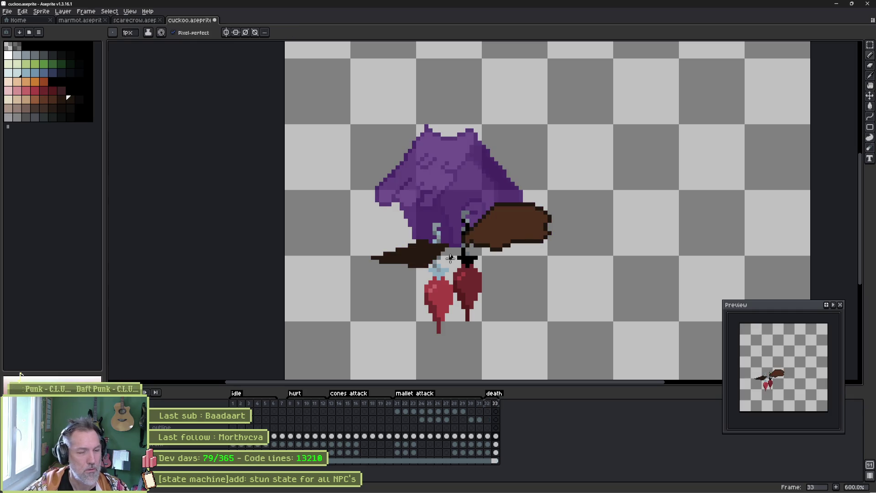
# Select the left wing and open the Outline effect, then cancel and clear the selection.
pyautogui.press('w')
pyautogui.click(433, 258)
pyautogui.hotkey('shift', 'o')
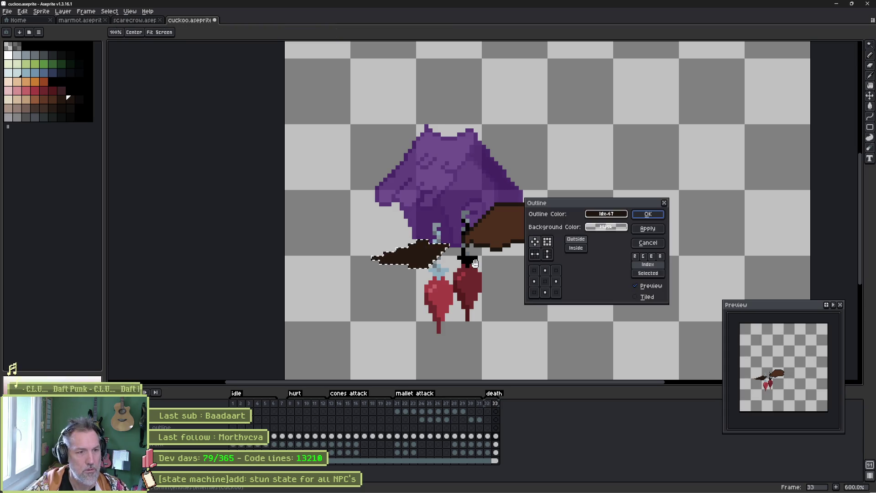
pyautogui.press('Escape')
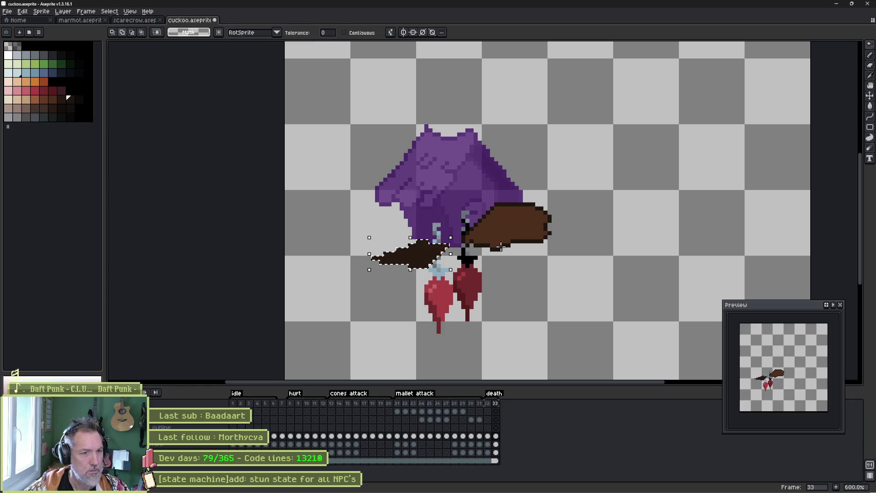
pyautogui.hotkey('ctrl', 'd')
pyautogui.press('Left')
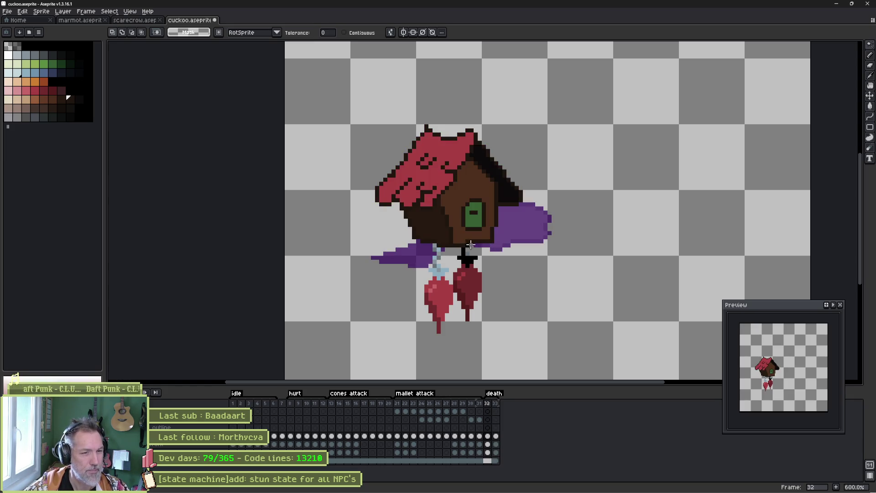
pyautogui.press('Right')
pyautogui.press('g')
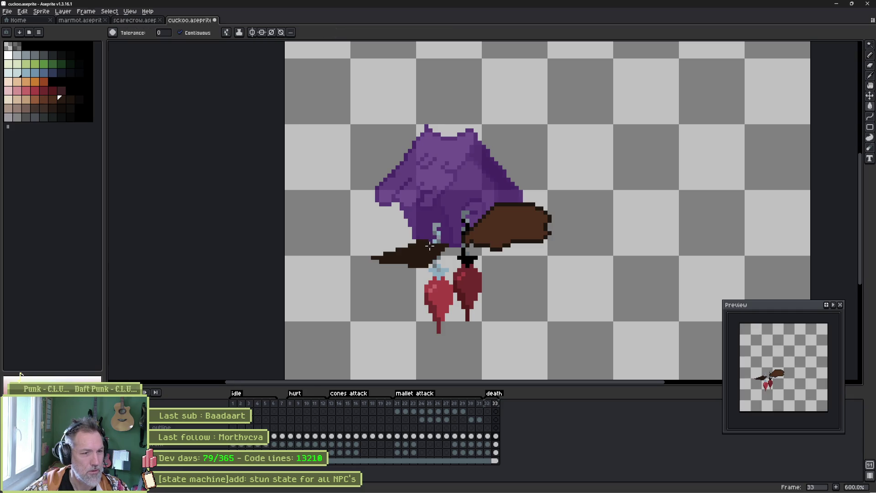
# Pick a darker brown and apply an Outline to the selected left wing on frame 33.
pyautogui.press('Right')
pyautogui.keyDown('alt'); pyautogui.click(444, 246); pyautogui.keyUp('alt')
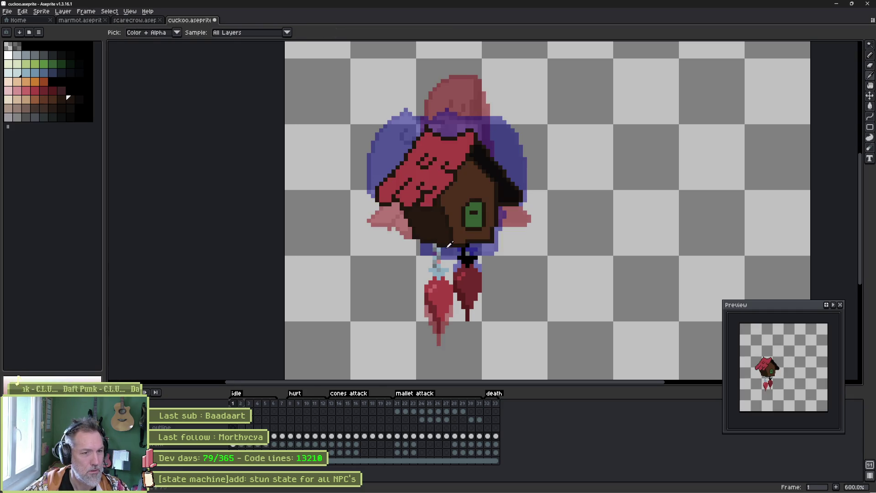
pyautogui.press('Left')
pyautogui.press('Right')
pyautogui.press('Left')
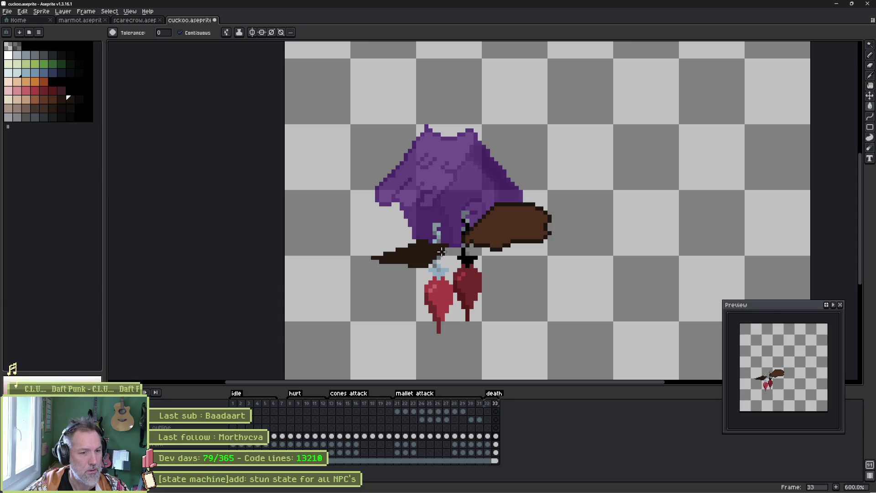
pyautogui.press('Right')
pyautogui.press('Left')
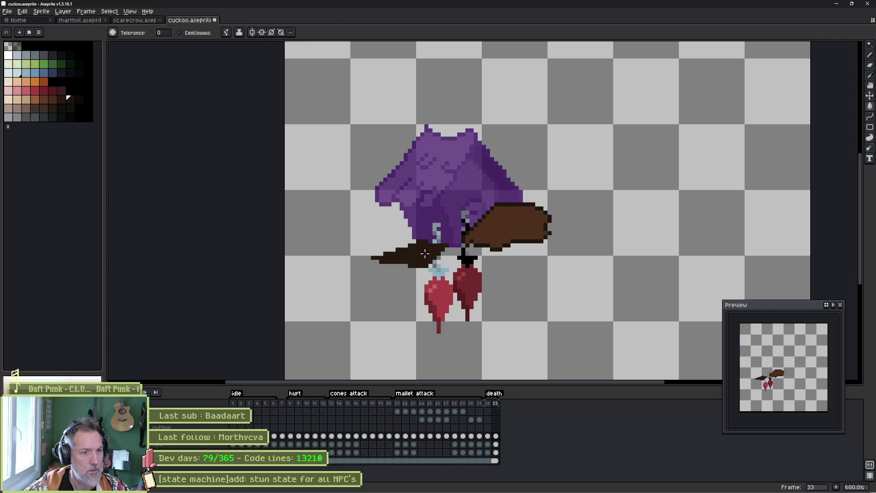
pyautogui.click(424, 254)
pyautogui.hotkey('shift', 'o')
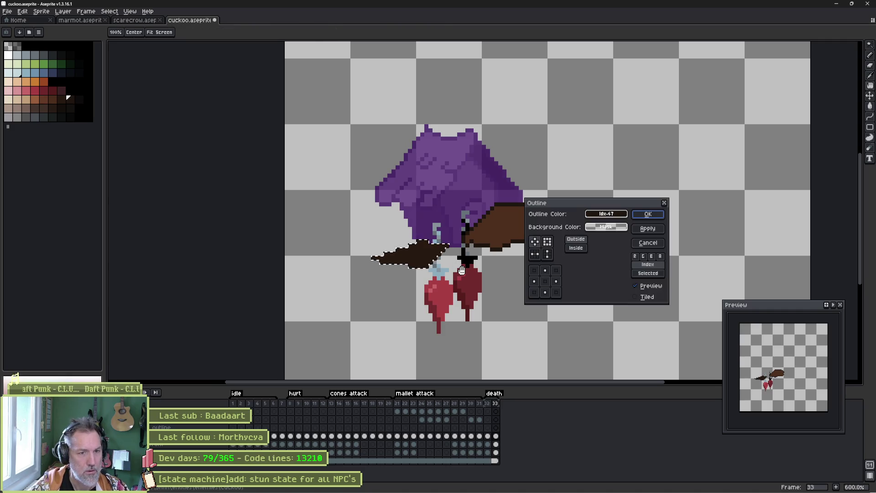
pyautogui.press('Return')
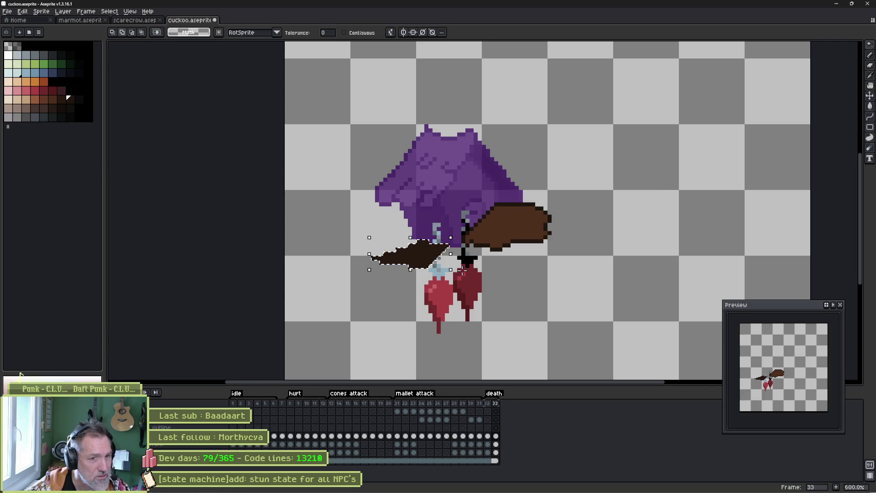
pyautogui.press('Left')
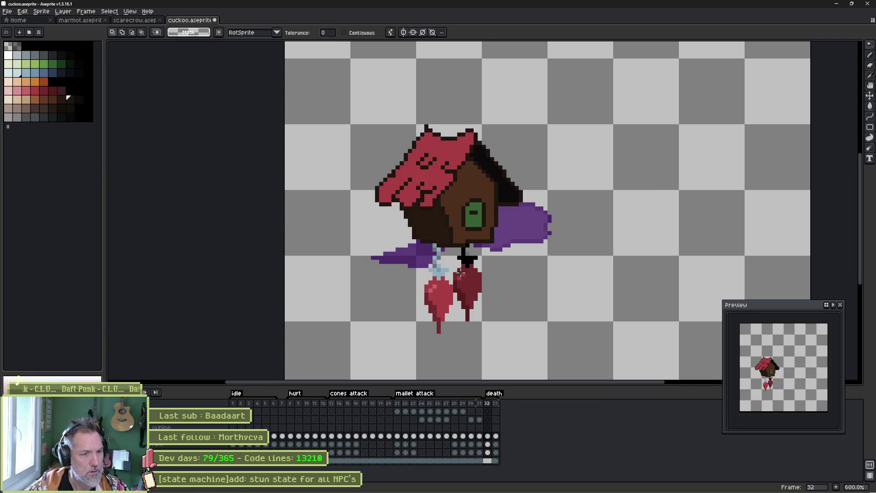
pyautogui.scroll(4, 461, 272)
# Compare frames 32 and 33 zoomed in, then eyedrop the birdhouse door's green on frame 32.
pyautogui.press('b')
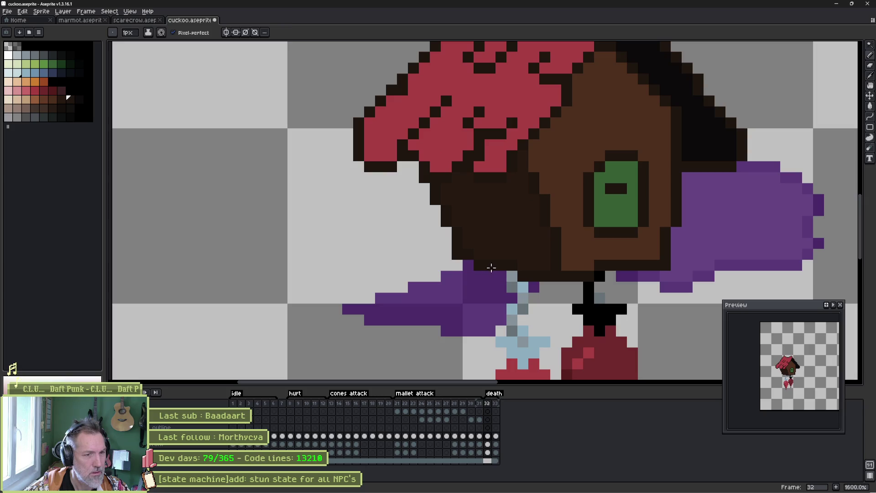
pyautogui.press('Right')
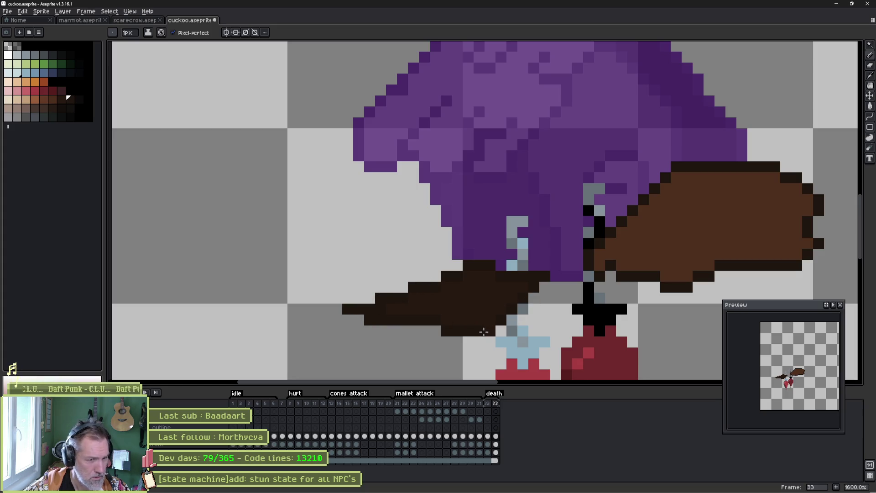
pyautogui.scroll(-3, 472, 296)
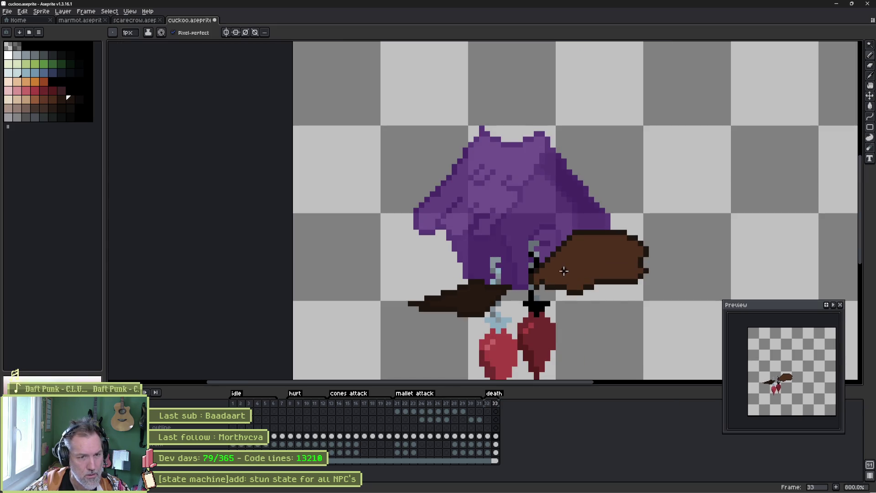
pyautogui.press(',')
pyautogui.keyDown('alt'); pyautogui.click(552, 259); pyautogui.keyUp('alt')
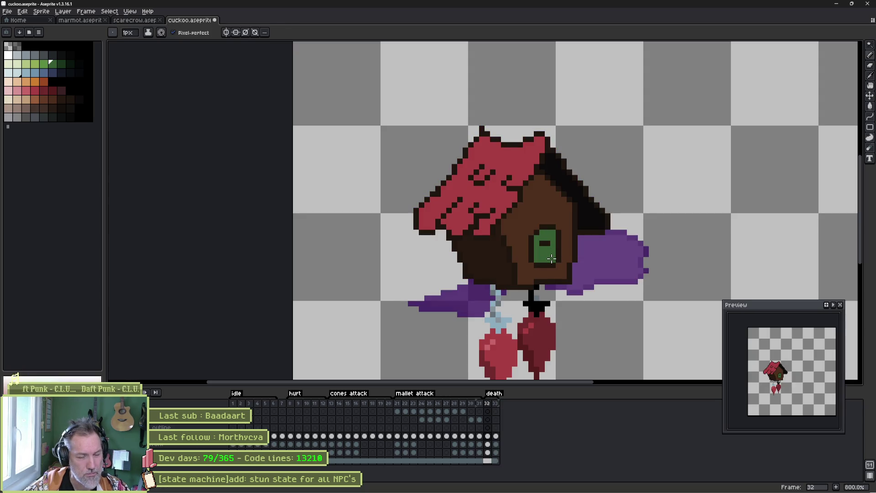
# Paint a green head with black eyes beside the stem on frame 33.
pyautogui.press('.')
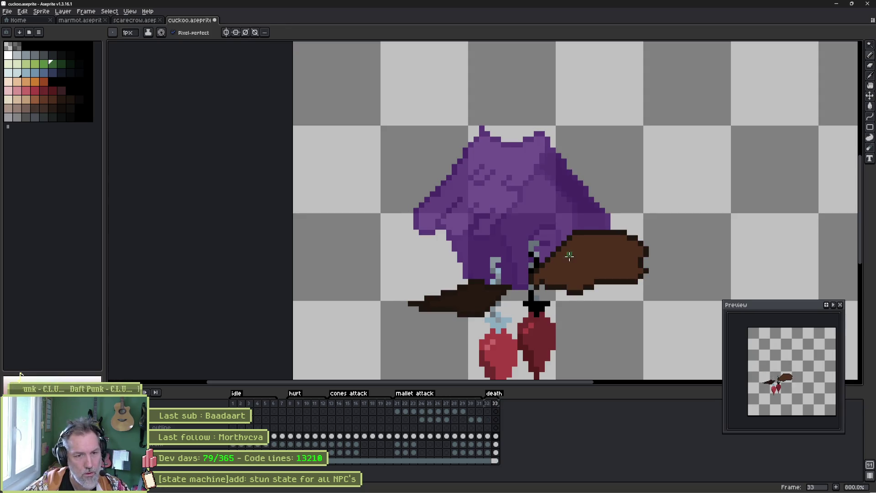
pyautogui.press('b')
pyautogui.press('e')
pyautogui.moveTo(557, 310); pyautogui.dragTo(531, 297)
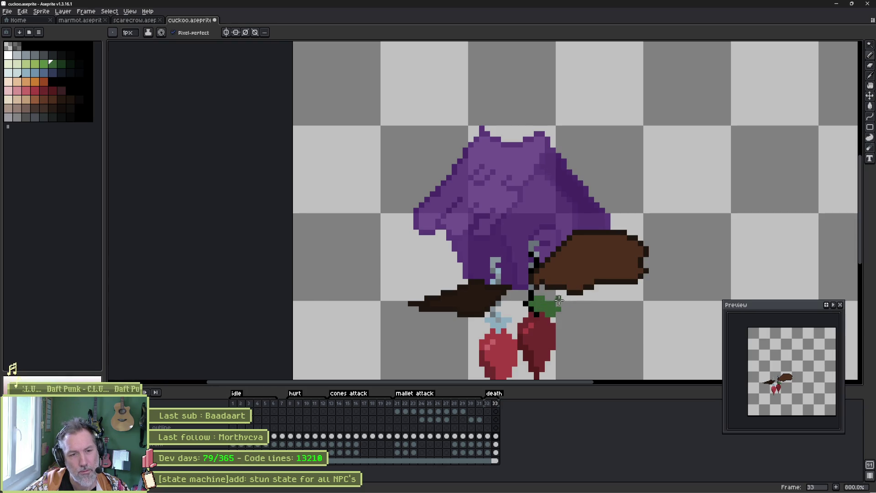
pyautogui.scroll(5, 559, 299)
pyautogui.press('b')
pyautogui.press('e')
pyautogui.moveTo(524, 306)
pyautogui.mouseDown()
pyautogui.moveTo(516, 324)
pyautogui.moveTo(470, 312)
pyautogui.moveTo(469, 295)
pyautogui.moveTo(501, 270)
pyautogui.mouseUp()
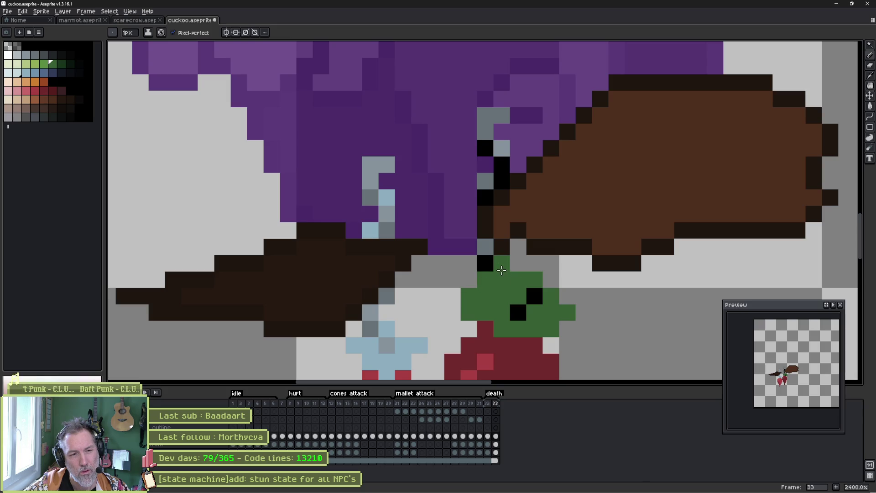
# Paint a light-grey eye with a dark-brown outline on the right wing, then add frame 34.
pyautogui.moveTo(613, 259); pyautogui.dragTo(522, 299)
pyautogui.press('b')
pyautogui.moveTo(554, 207)
pyautogui.mouseDown()
pyautogui.moveTo(591, 221)
pyautogui.moveTo(508, 221)
pyautogui.moveTo(575, 222)
pyautogui.mouseUp()
pyautogui.rightClick(510, 222)
pyautogui.keyDown('alt'); pyautogui.click(587, 267); pyautogui.keyUp('alt')
pyautogui.moveTo(526, 194)
pyautogui.mouseDown()
pyautogui.moveTo(576, 196)
pyautogui.moveTo(604, 222)
pyautogui.moveTo(583, 241)
pyautogui.moveTo(505, 250)
pyautogui.moveTo(509, 213)
pyautogui.moveTo(505, 223)
pyautogui.mouseUp()
pyautogui.click(619, 219)
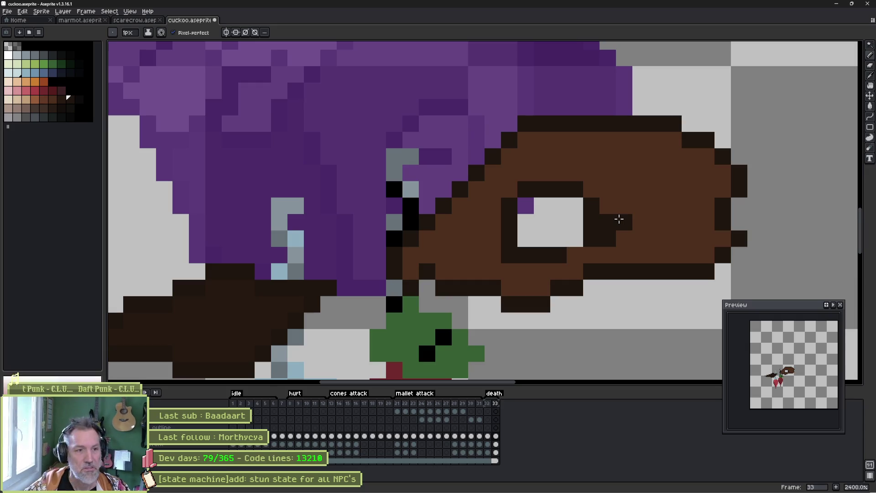
pyautogui.scroll(-5, 575, 205)
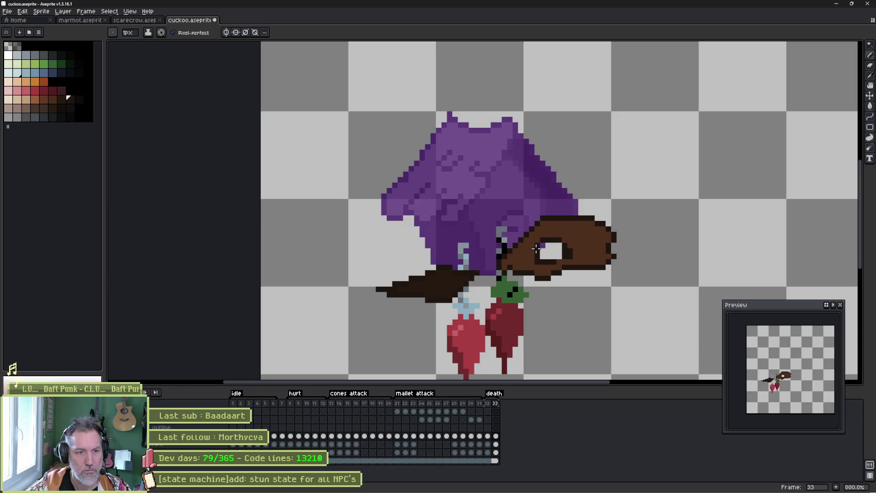
pyautogui.hotkey('alt', 'n')
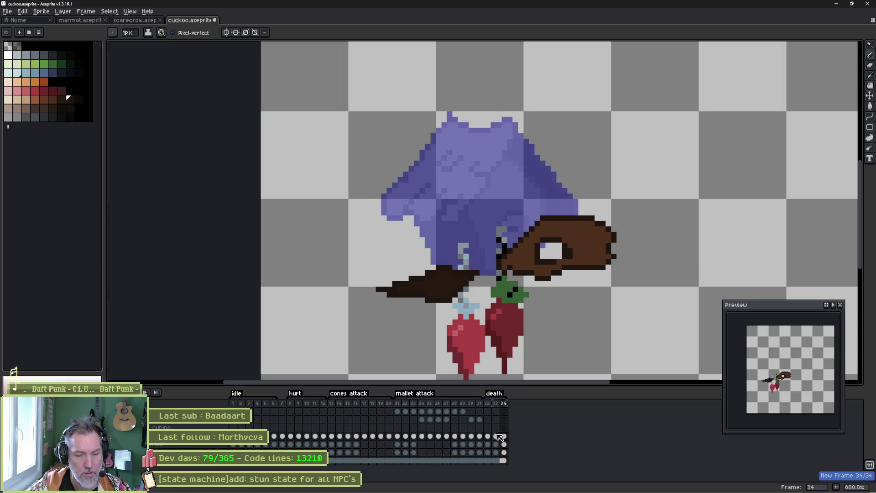
# Clear frame 34, then paste the right wing from frame 33, rotated and shrunk to droop.
pyautogui.press('Delete')
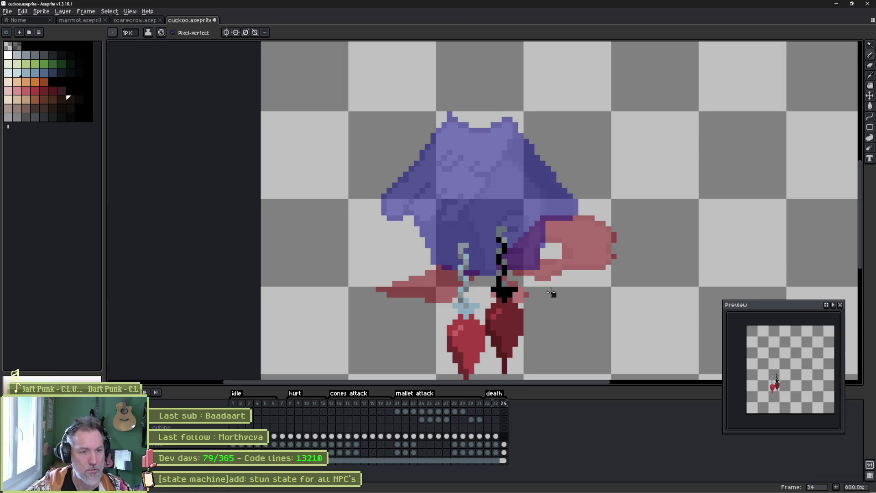
pyautogui.click(495, 436)
pyautogui.press('q')
pyautogui.moveTo(614, 206)
pyautogui.mouseDown()
pyautogui.moveTo(630, 297)
pyautogui.moveTo(509, 273)
pyautogui.moveTo(612, 200)
pyautogui.mouseUp()
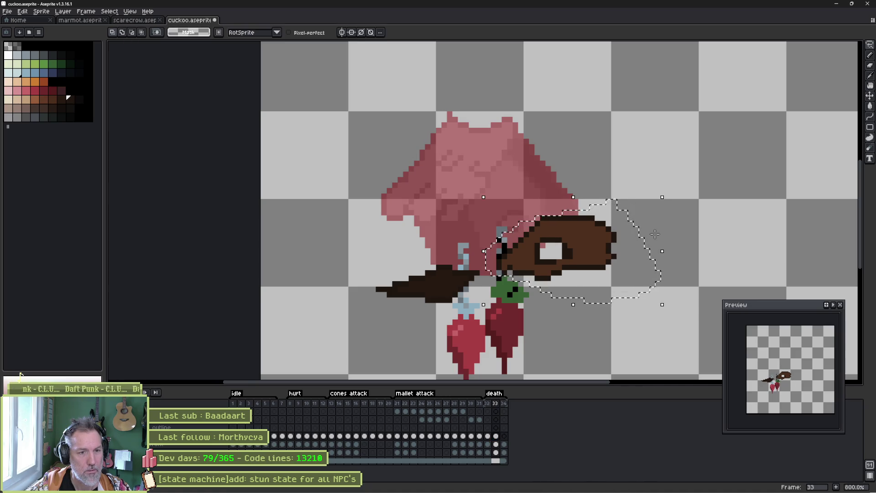
pyautogui.press('Right')
pyautogui.hotkey('ctrl', 'v')
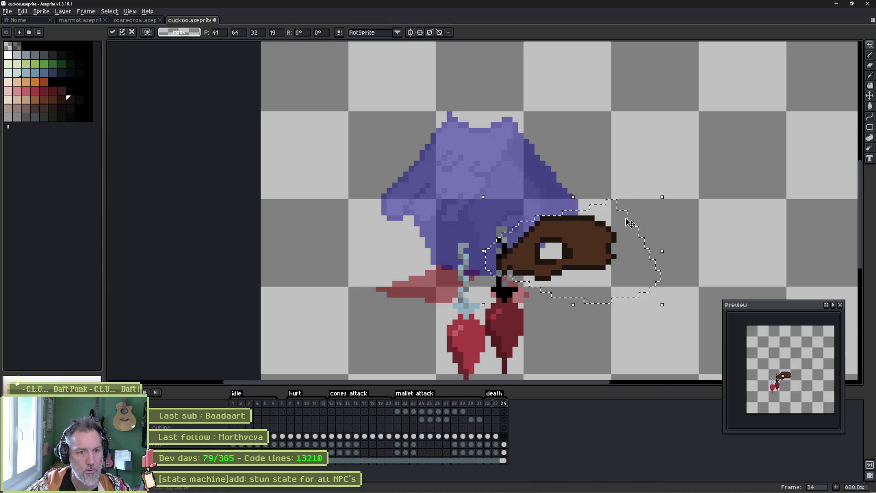
pyautogui.moveTo(656, 207)
pyautogui.mouseDown()
pyautogui.moveTo(583, 245)
pyautogui.moveTo(557, 297)
pyautogui.moveTo(616, 302)
pyautogui.mouseUp()
pyautogui.press('Return')
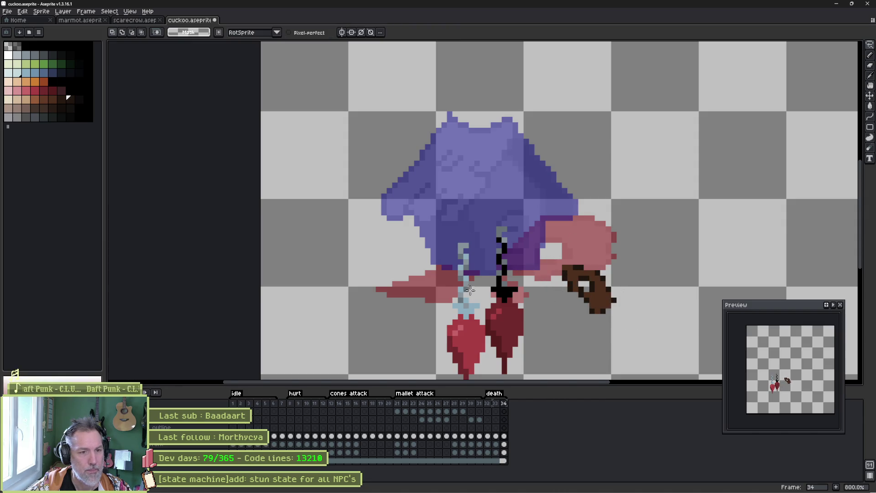
# Copy the dark left wing into frame 34, rotate it nearly vertical and hang it beside the weights.
pyautogui.press('Left')
pyautogui.moveTo(484, 265)
pyautogui.mouseDown()
pyautogui.moveTo(429, 320)
pyautogui.moveTo(477, 260)
pyautogui.moveTo(484, 263)
pyautogui.mouseUp()
pyautogui.hotkey('ctrl', 'c')
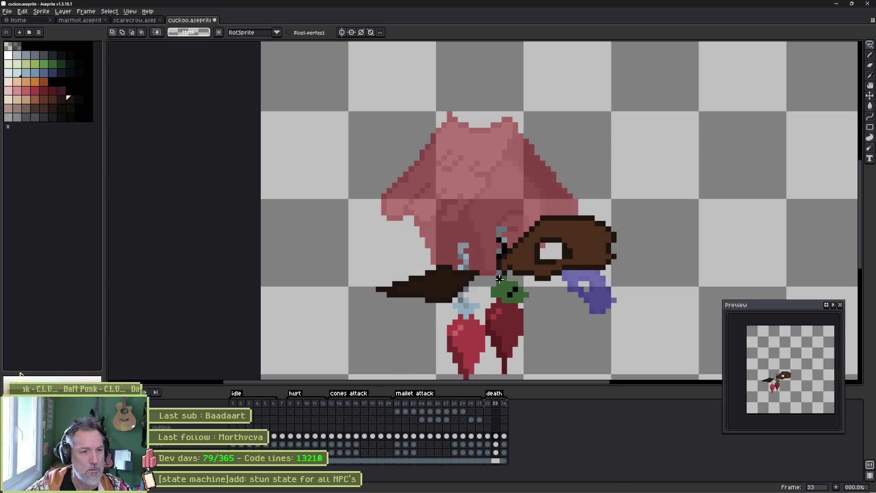
pyautogui.press('Right')
pyautogui.hotkey('ctrl', 'v')
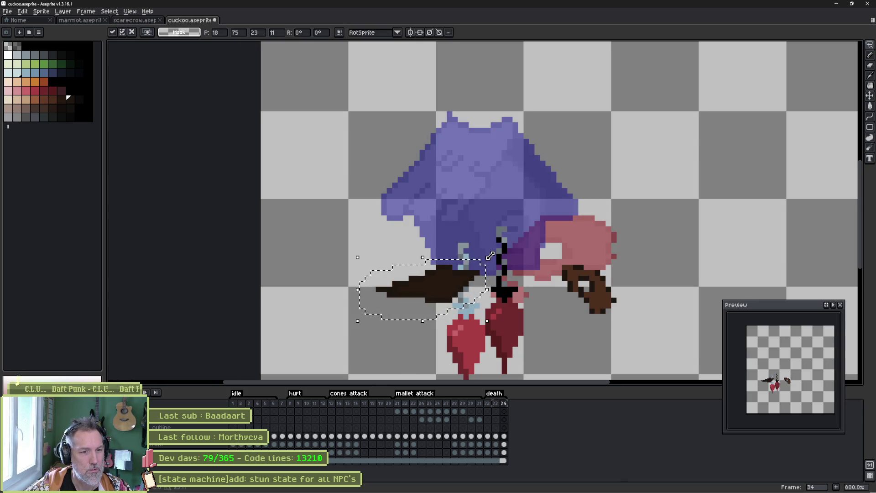
pyautogui.moveTo(493, 254); pyautogui.dragTo(415, 227)
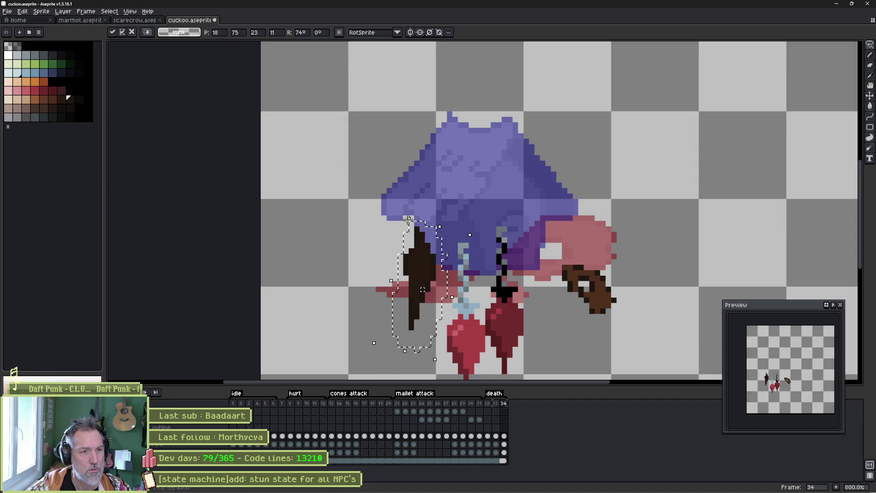
pyautogui.press('Return')
pyautogui.hotkey('ctrl', 'z')
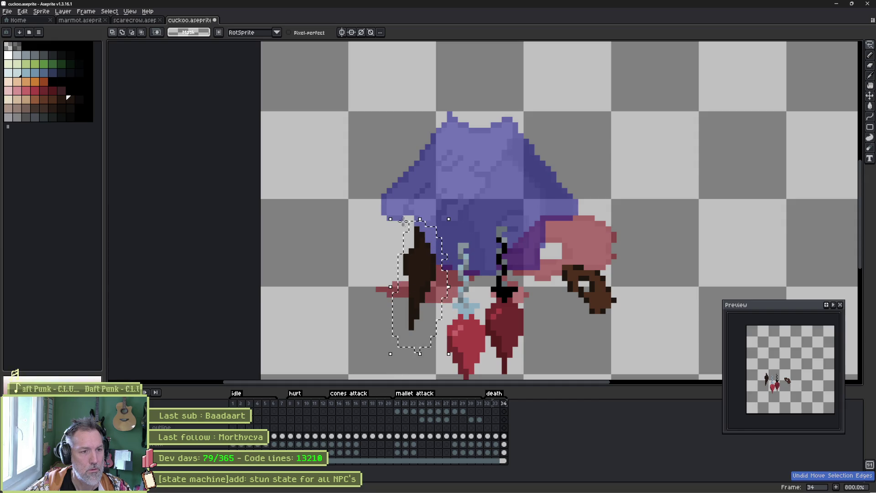
pyautogui.moveTo(426, 247)
pyautogui.mouseDown()
pyautogui.moveTo(413, 255)
pyautogui.moveTo(423, 329)
pyautogui.mouseUp()
pyautogui.click(506, 437)
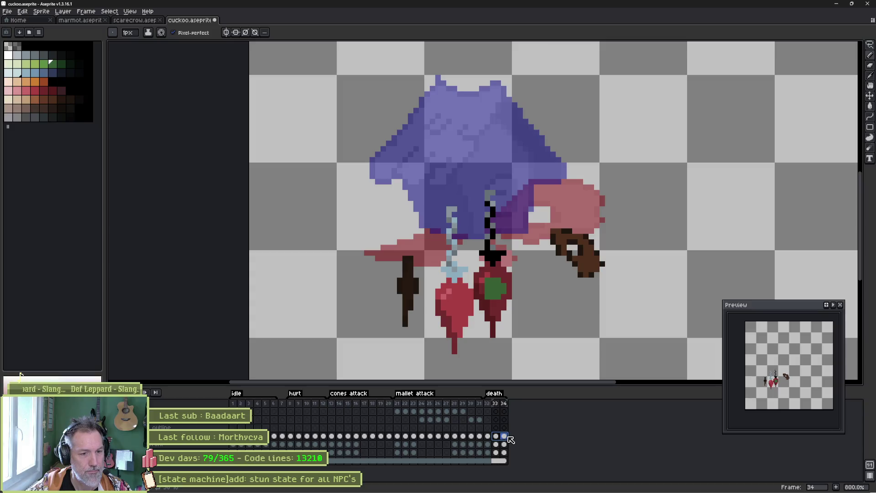
# Clear frame 34's cel, then scale the frame 33 birdhouse to about half width and lower it.
pyautogui.click(504, 437)
pyautogui.press('Delete')
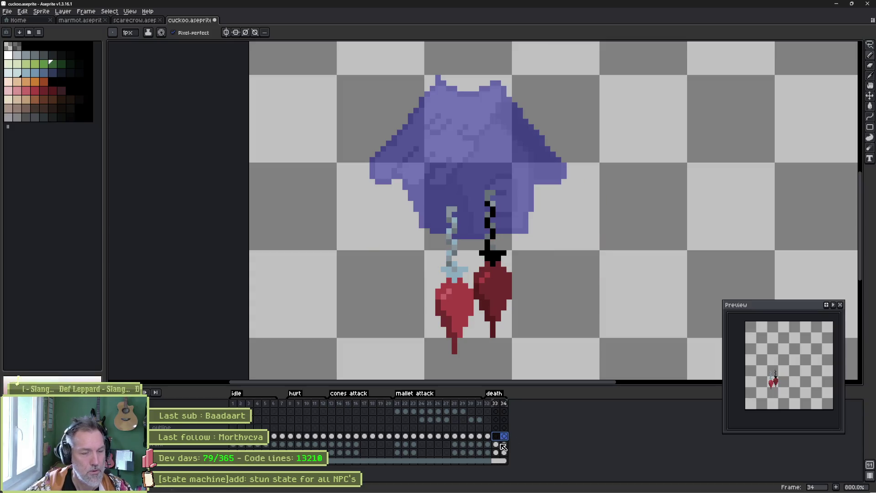
pyautogui.click(487, 437)
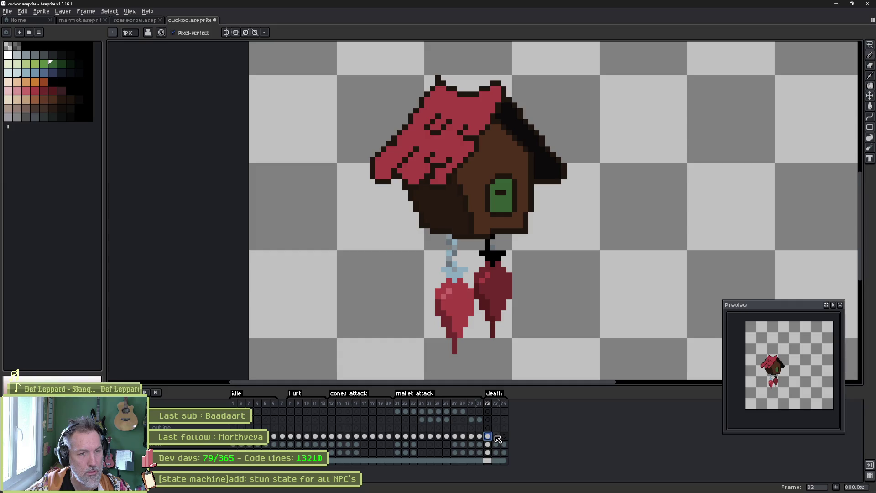
pyautogui.click(496, 436)
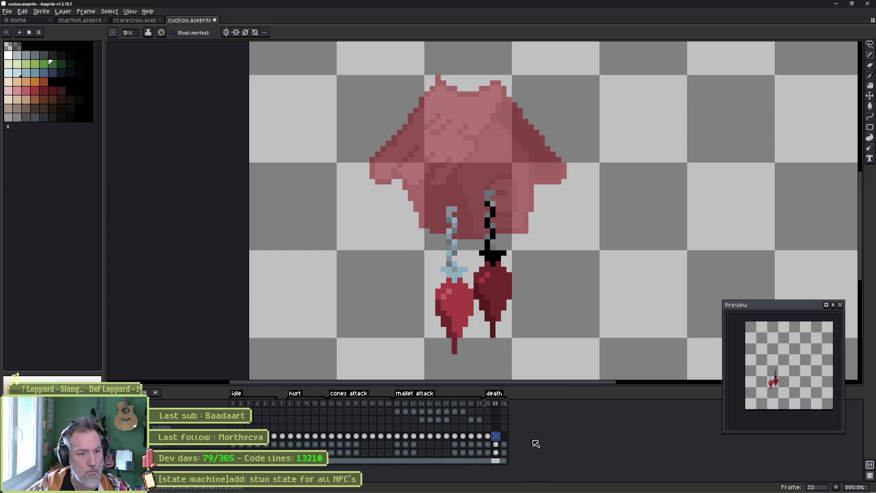
pyautogui.click(487, 437)
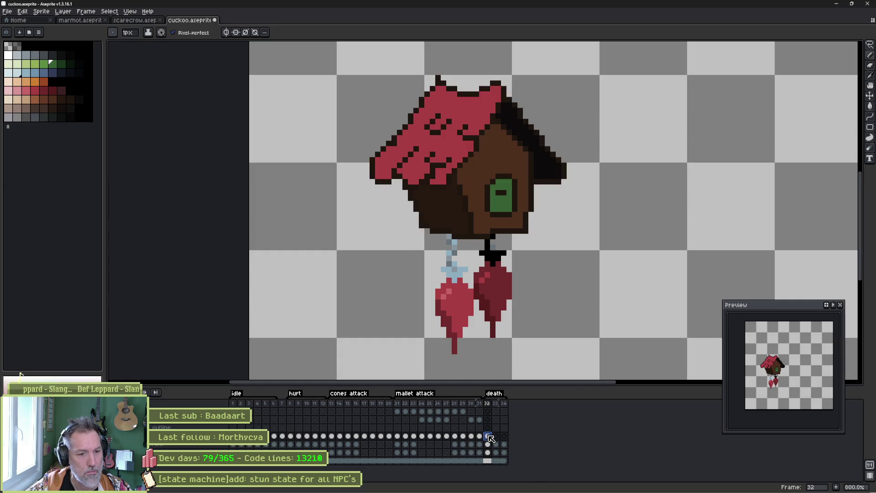
pyautogui.click(496, 436)
pyautogui.hotkey('ctrl', 't')
pyautogui.moveTo(571, 75)
pyautogui.mouseDown()
pyautogui.moveTo(524, 98)
pyautogui.moveTo(524, 108)
pyautogui.mouseUp()
pyautogui.moveTo(501, 150); pyautogui.dragTo(500, 160)
pyautogui.click(472, 337)
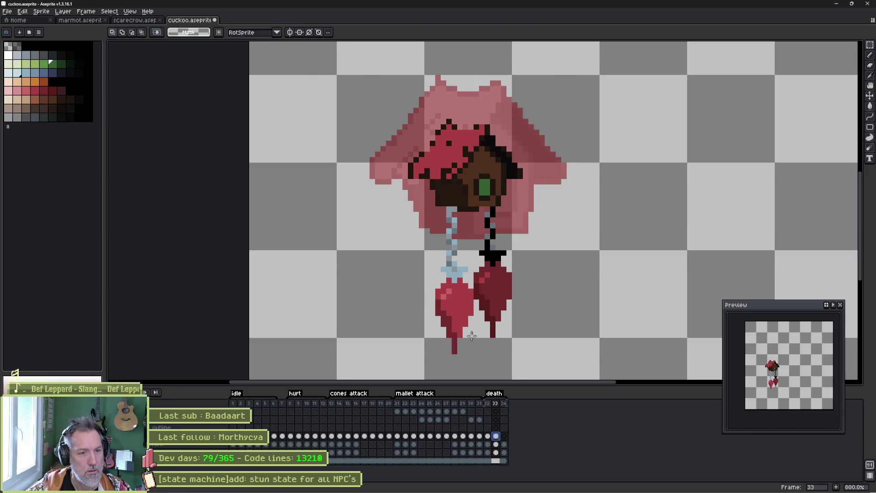
# Shrink the birdhouse further around its centre on frame 34, then review frames 32 to 34.
pyautogui.click(505, 437)
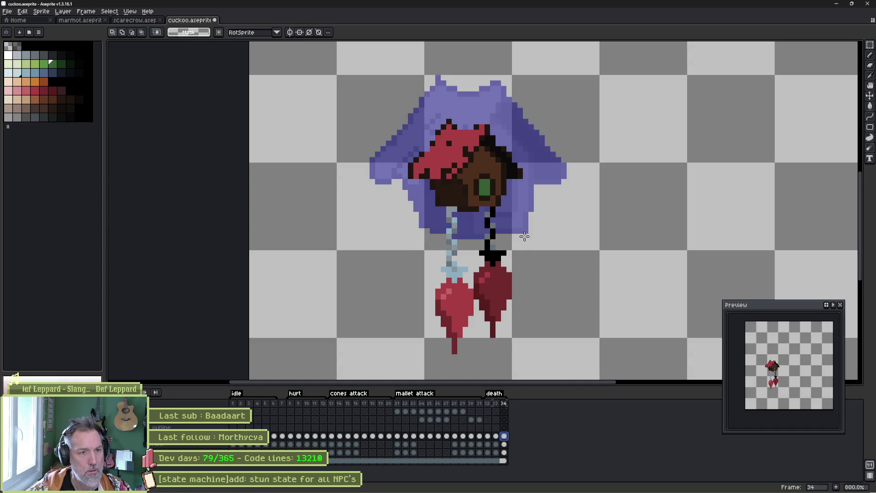
pyautogui.hotkey('ctrl', 'shift', 'd')
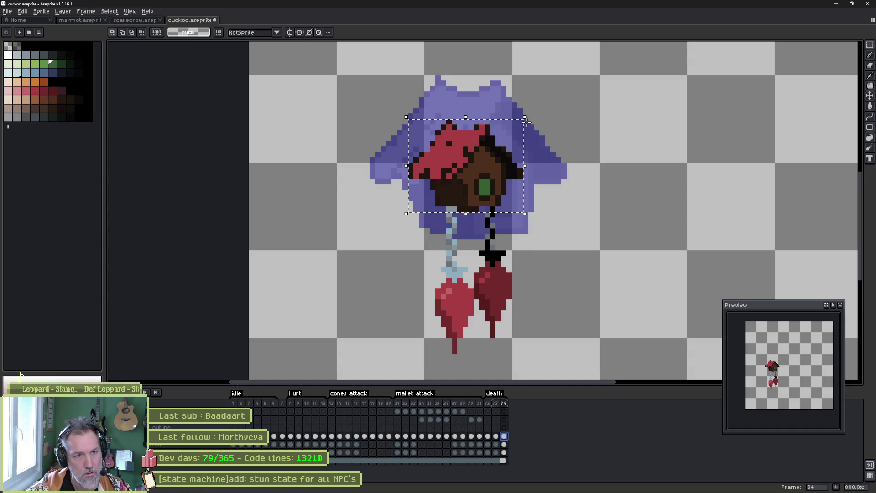
pyautogui.moveTo(525, 120)
pyautogui.mouseDown()
pyautogui.moveTo(495, 160)
pyautogui.moveTo(473, 172)
pyautogui.mouseUp()
pyautogui.press('Return')
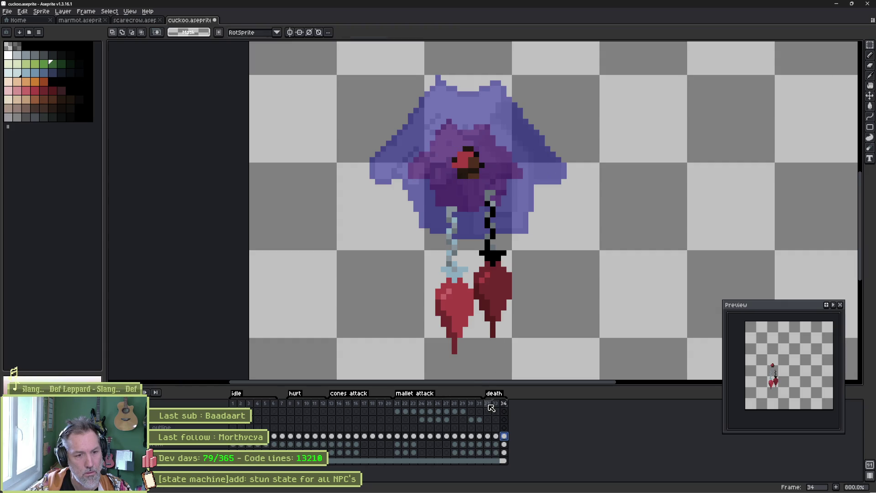
pyautogui.moveTo(487, 403); pyautogui.dragTo(503, 405)
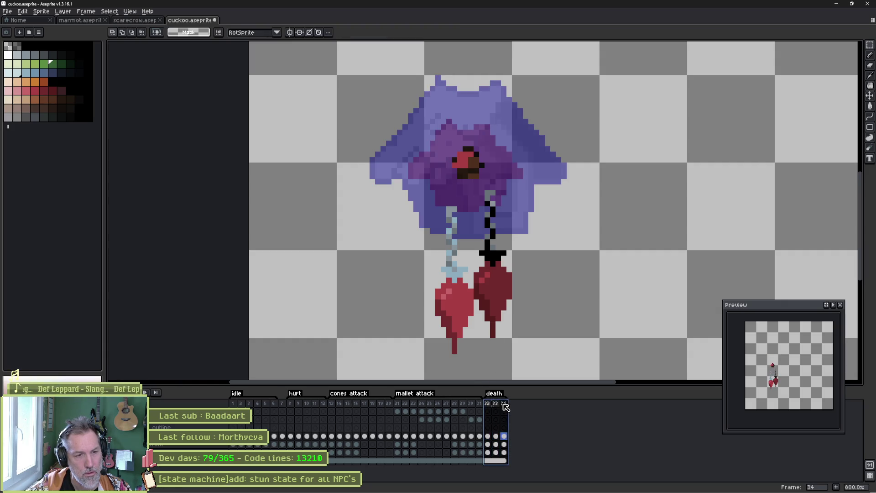
pyautogui.press('Left')
pyautogui.press('Left')
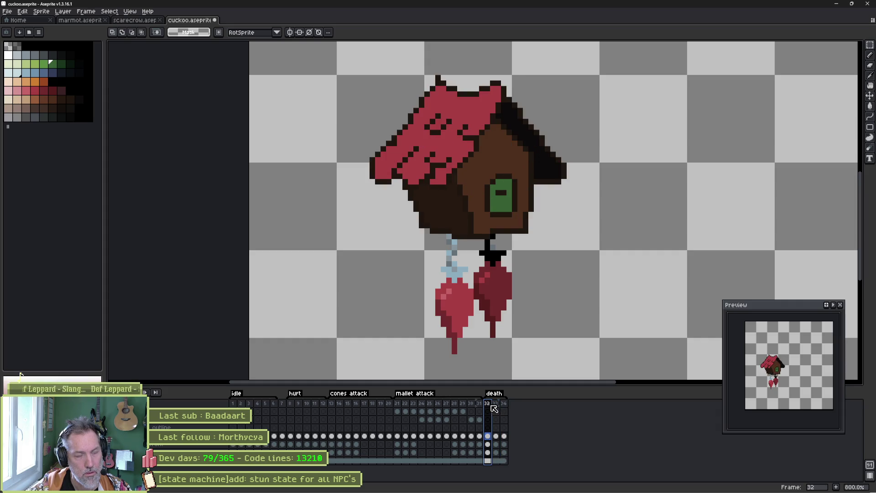
pyautogui.click(496, 405)
pyautogui.scroll(5, 427, 145)
# Fix the roof and lower-edge outline pixels of the shrunken house on frame 33.
pyautogui.press('b')
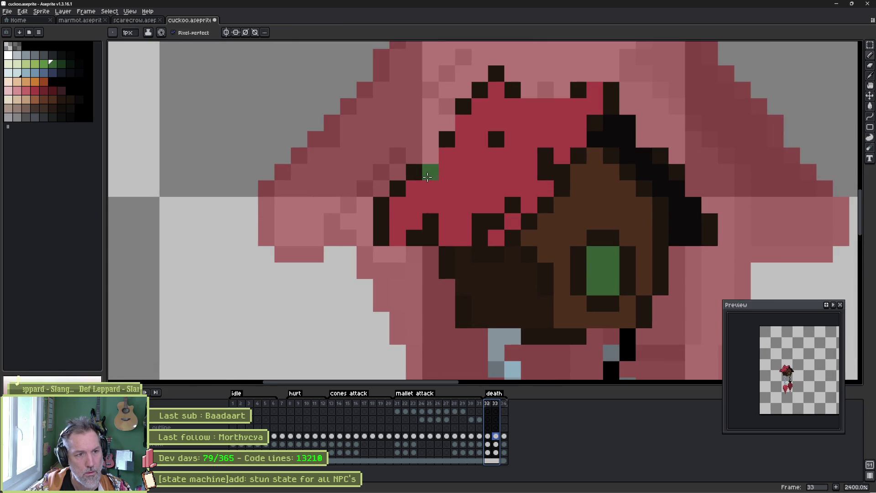
pyautogui.moveTo(529, 90); pyautogui.dragTo(600, 87)
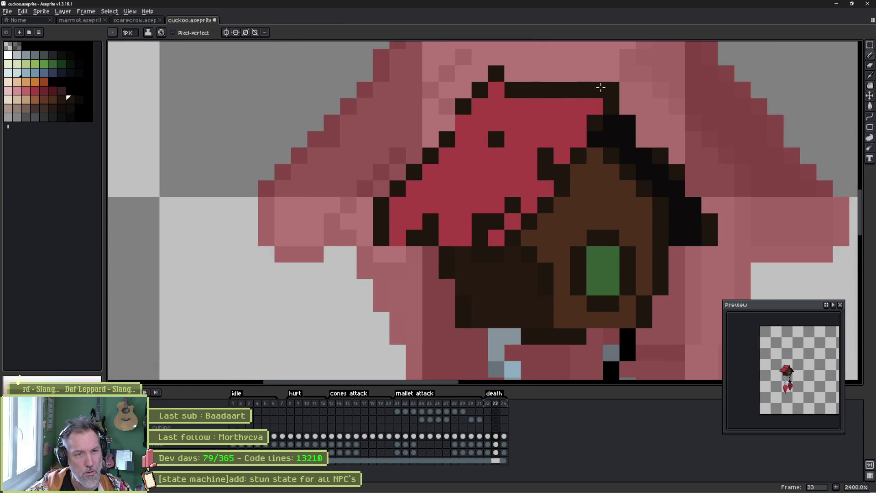
pyautogui.click(426, 243)
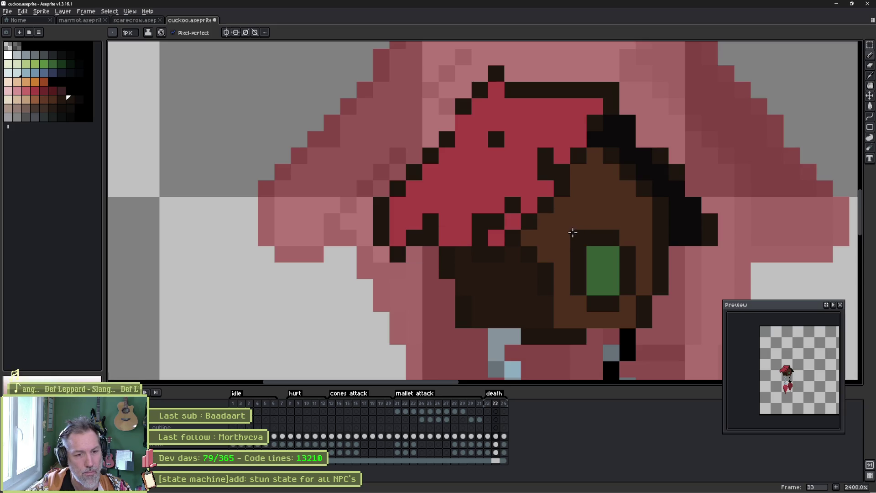
pyautogui.moveTo(516, 333); pyautogui.dragTo(475, 330)
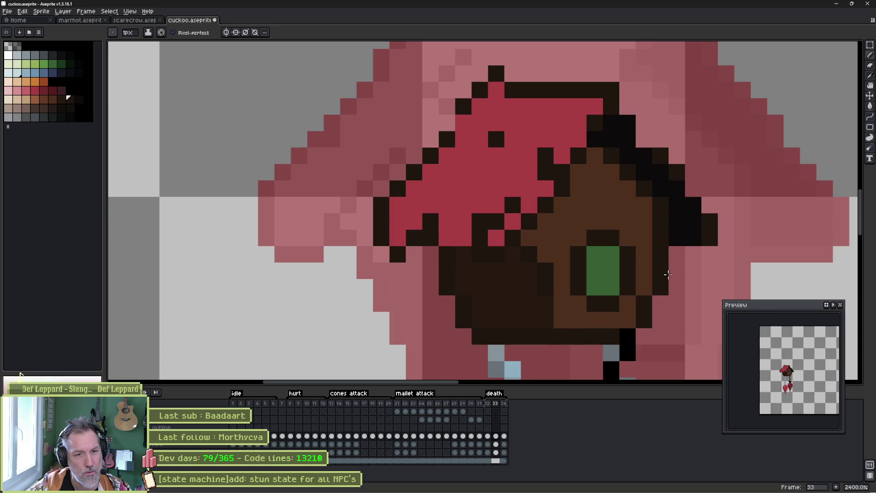
# Darken the outline pixels around the bird's beak on frame 34, then add frame 35.
pyautogui.press('Right')
pyautogui.click(512, 221)
pyautogui.click(512, 172)
pyautogui.click(530, 155)
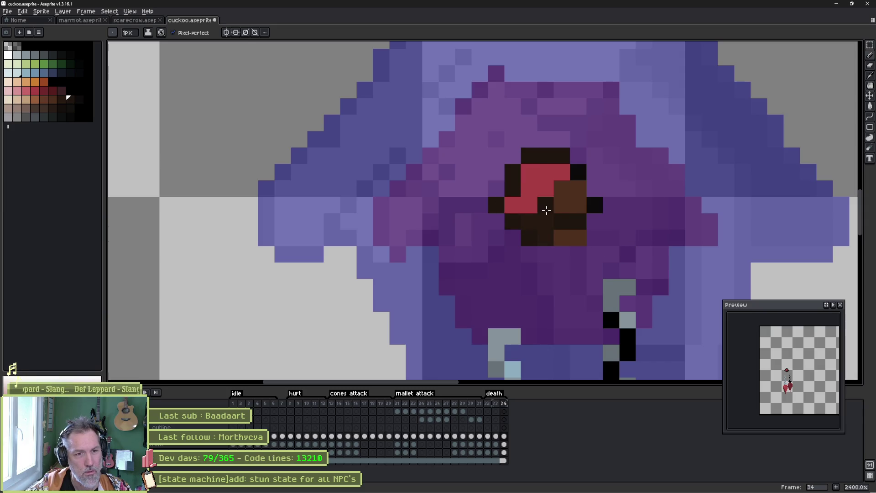
pyautogui.click(593, 188)
pyautogui.click(566, 202)
pyautogui.click(562, 188)
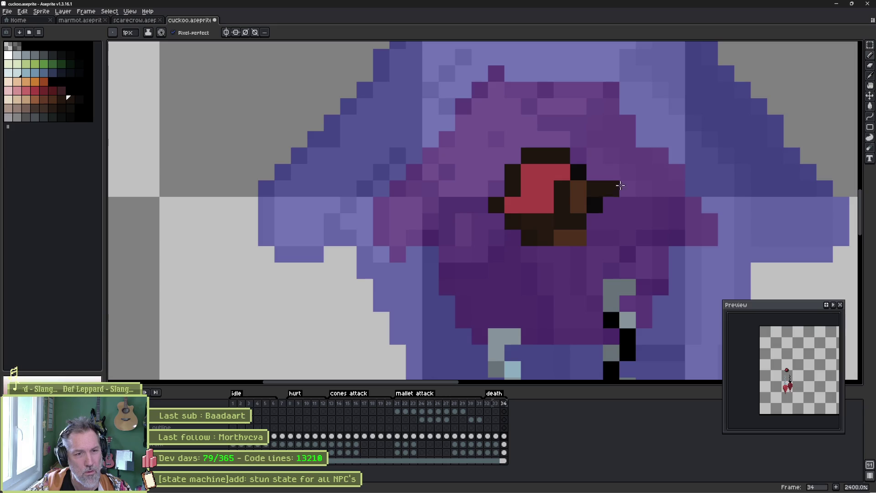
pyautogui.click(594, 221)
pyautogui.click(578, 238)
pyautogui.click(611, 254)
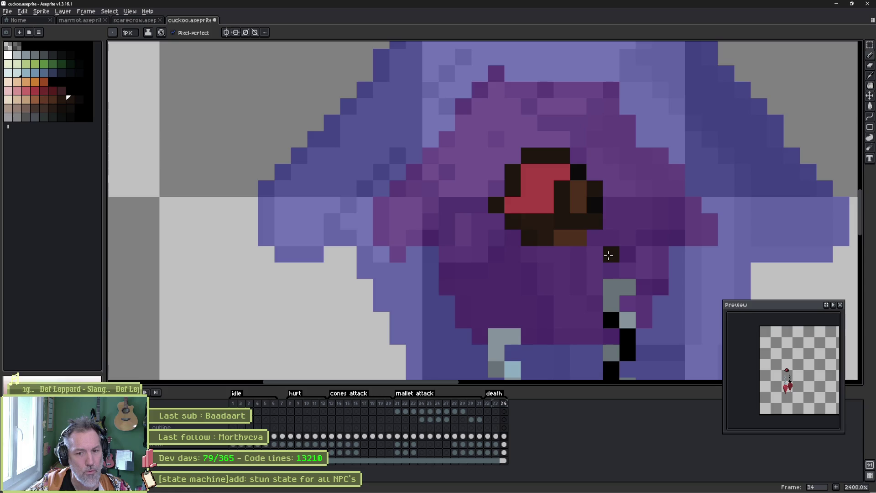
pyautogui.hotkey('ctrl', 'z')
pyautogui.click(598, 260)
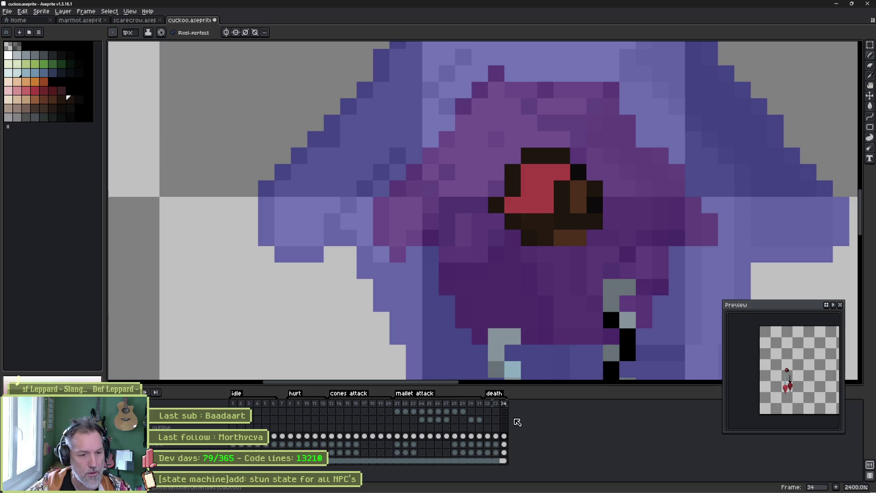
pyautogui.hotkey('alt', 'n')
pyautogui.scroll(-2, 546, 303)
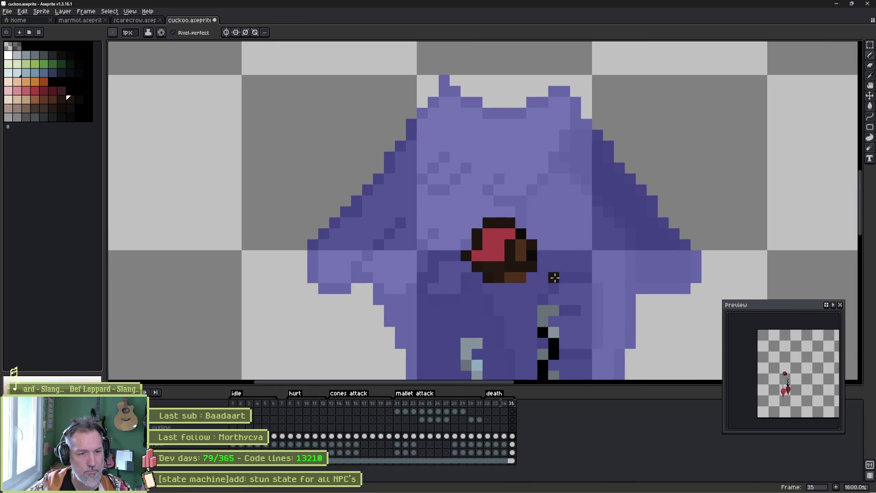
# Paint purple over the red bird on frame 35, then lasso and copy frame 32's roof.
pyautogui.moveTo(515, 241)
pyautogui.mouseDown()
pyautogui.moveTo(450, 244)
pyautogui.moveTo(519, 254)
pyautogui.moveTo(511, 273)
pyautogui.mouseUp()
pyautogui.click(487, 435)
pyautogui.press('q')
pyautogui.moveTo(564, 57)
pyautogui.mouseDown()
pyautogui.moveTo(589, 80)
pyautogui.moveTo(452, 321)
pyautogui.moveTo(401, 112)
pyautogui.moveTo(557, 67)
pyautogui.moveTo(564, 55)
pyautogui.mouseUp()
pyautogui.moveTo(683, 121)
pyautogui.mouseDown()
pyautogui.moveTo(693, 310)
pyautogui.moveTo(402, 305)
pyautogui.moveTo(502, 202)
pyautogui.mouseUp()
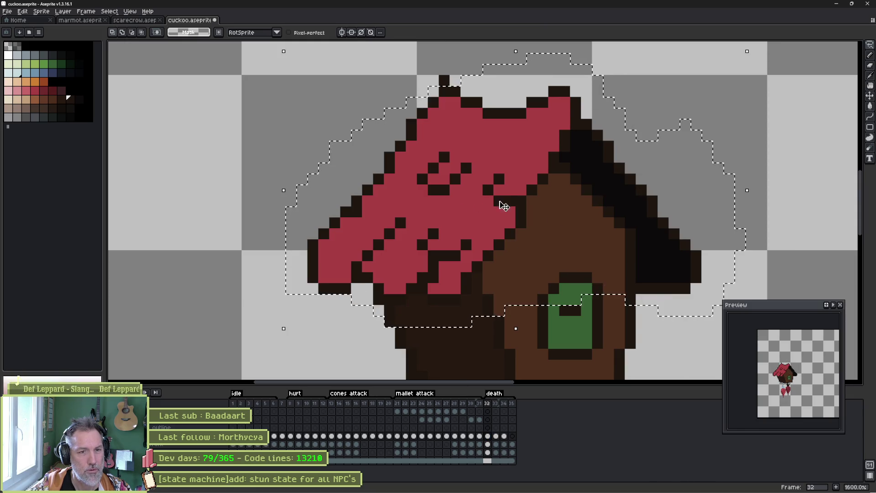
pyautogui.hotkey('ctrl', 'c')
# Paste the roof onto frame 35, zoom out to see the whole sprite, then delete it.
pyautogui.click(511, 436)
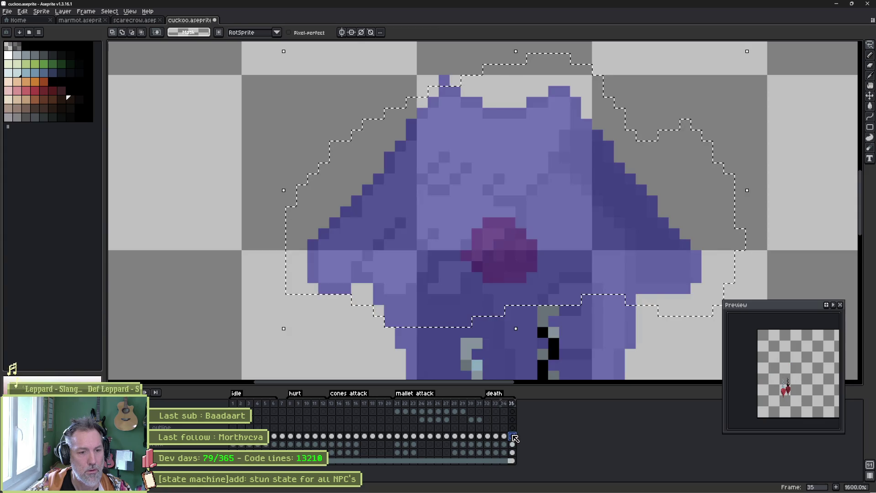
pyautogui.hotkey('ctrl', 'v')
pyautogui.hotkey('ctrl', 'd')
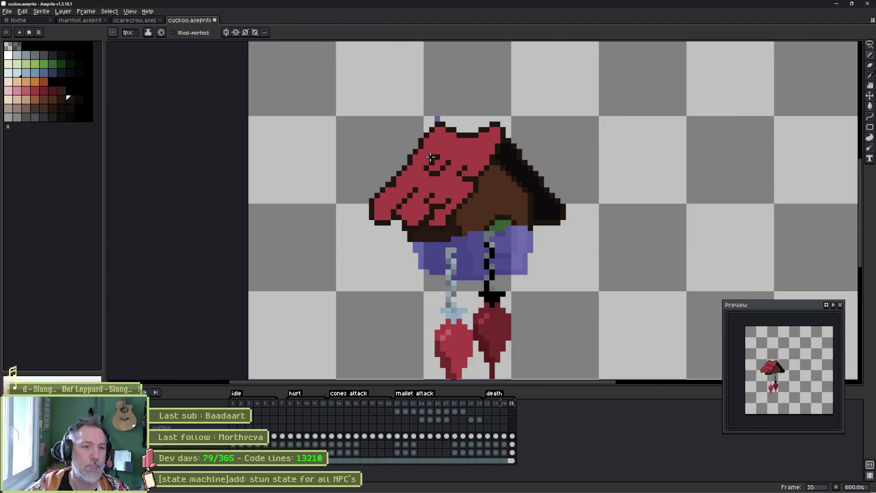
pyautogui.scroll(-3, 420, 145)
pyautogui.moveTo(427, 145); pyautogui.dragTo(427, 159)
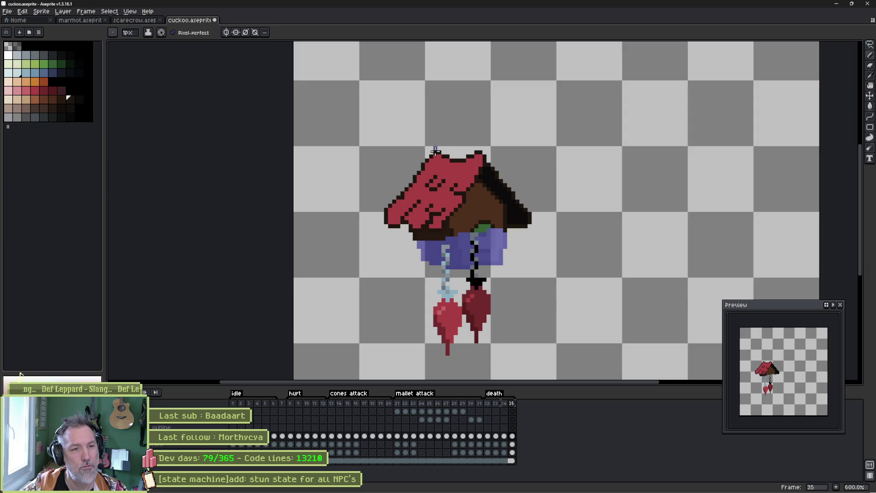
pyautogui.press('e')
pyautogui.press('Delete')
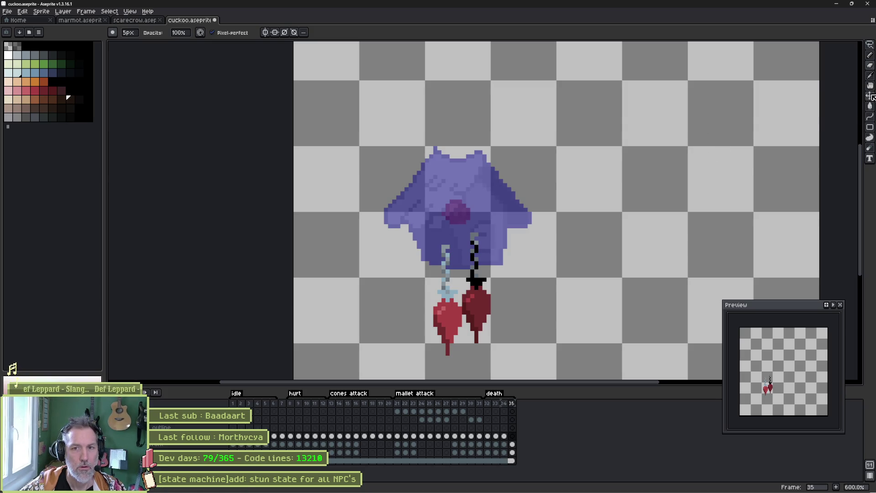
# Draw a large ellipse around the purple shape on frame 35.
pyautogui.press('b')
pyautogui.moveTo(402, 157)
pyautogui.mouseDown()
pyautogui.moveTo(388, 235)
pyautogui.moveTo(499, 268)
pyautogui.moveTo(495, 144)
pyautogui.moveTo(423, 153)
pyautogui.mouseUp()
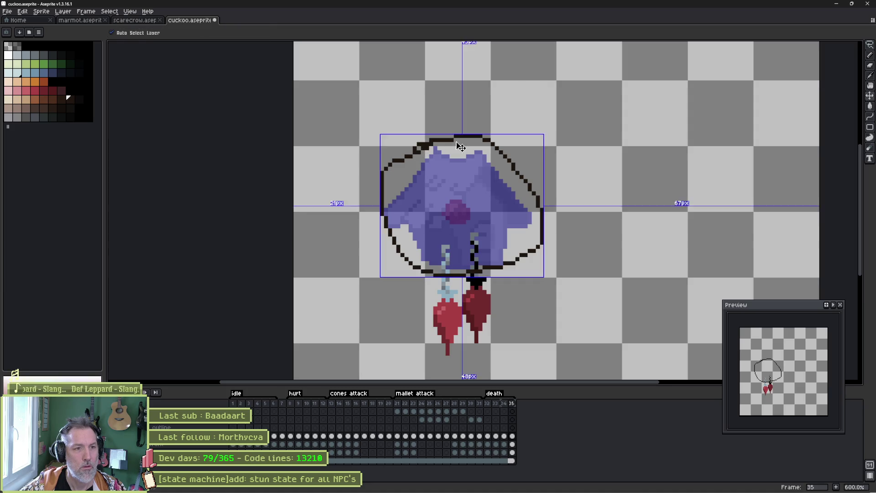
pyautogui.hotkey('ctrl', 'z')
pyautogui.click(870, 129)
pyautogui.click(870, 130)
pyautogui.click(850, 129)
pyautogui.moveTo(378, 138); pyautogui.dragTo(534, 284)
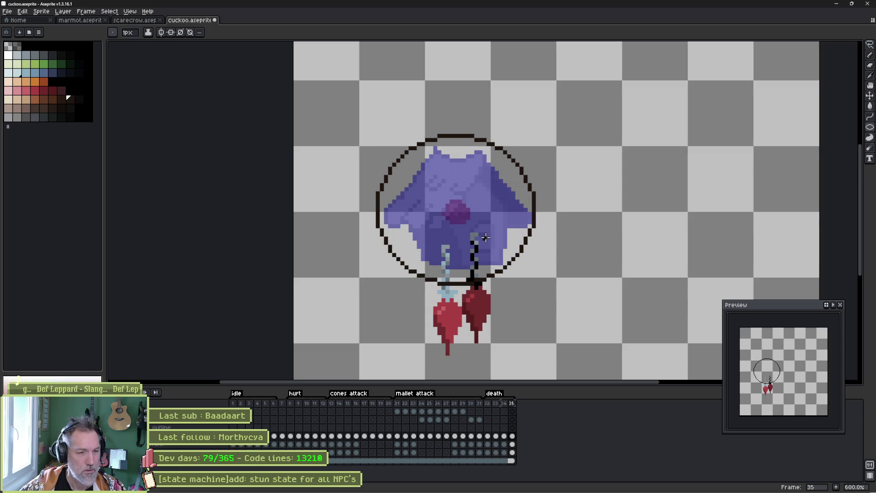
# Fill the circle red with the Paint Bucket and pick the dark outline colour.
pyautogui.press('g')
pyautogui.click(502, 207)
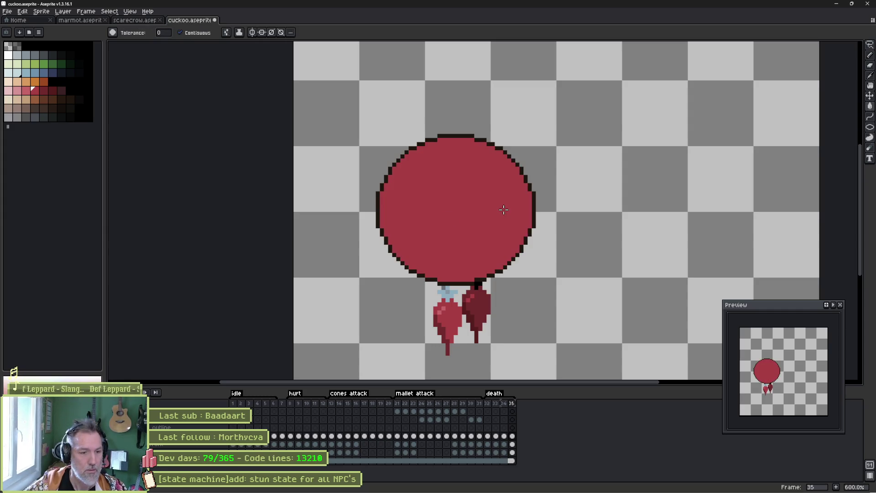
pyautogui.press('b')
pyautogui.keyDown('alt'); pyautogui.click(424, 143); pyautogui.keyUp('alt')
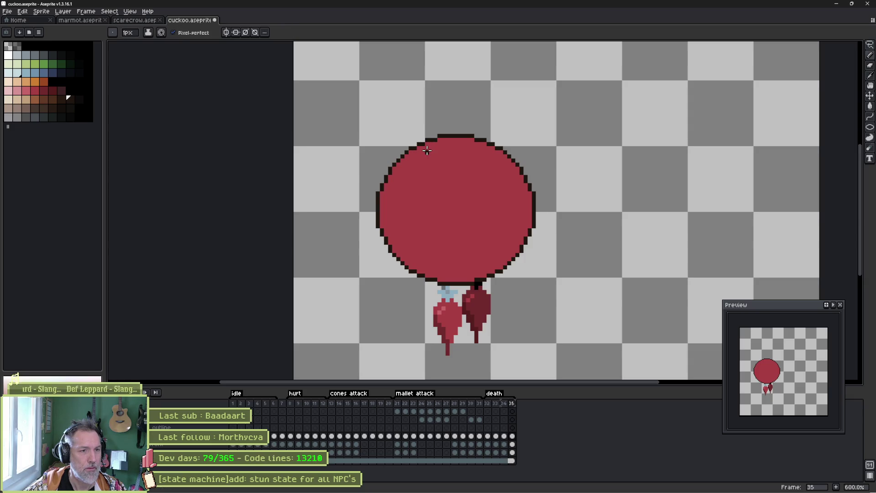
# Draw dark crack lines across the red sphere and along its lower-left edge.
pyautogui.moveTo(404, 199); pyautogui.dragTo(395, 177)
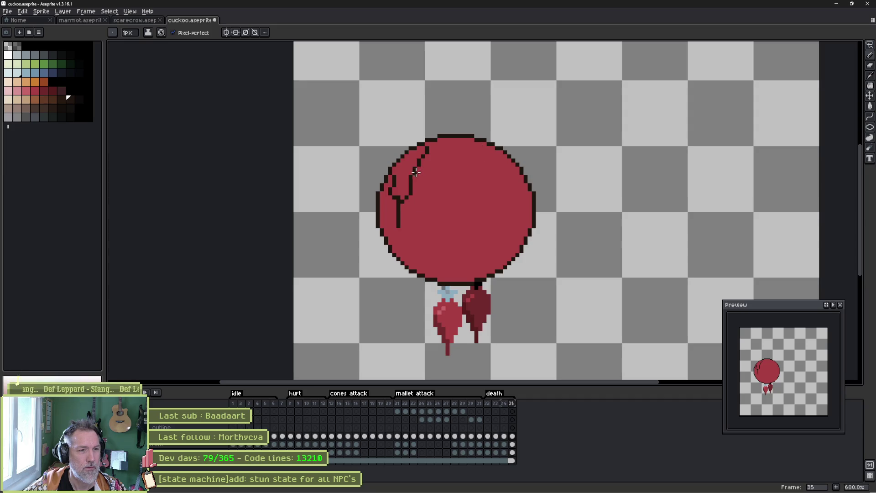
pyautogui.moveTo(434, 180); pyautogui.dragTo(442, 152)
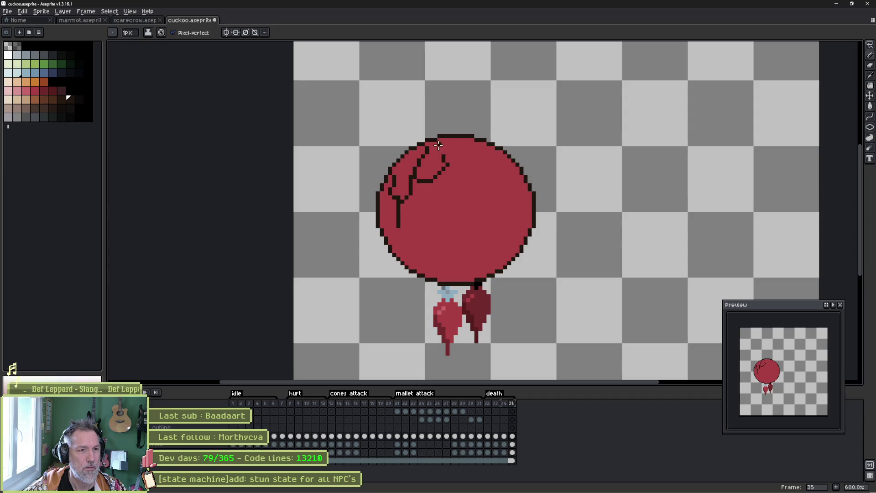
pyautogui.moveTo(492, 250); pyautogui.dragTo(512, 208)
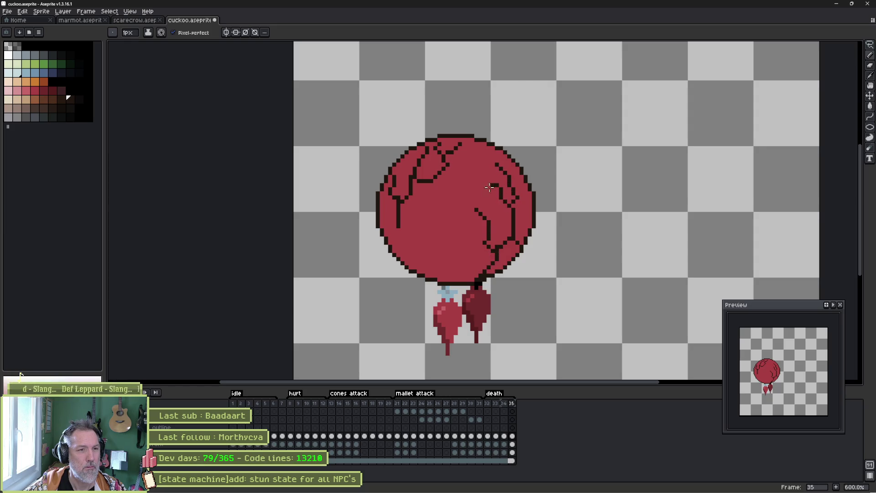
pyautogui.moveTo(423, 226); pyautogui.dragTo(435, 248)
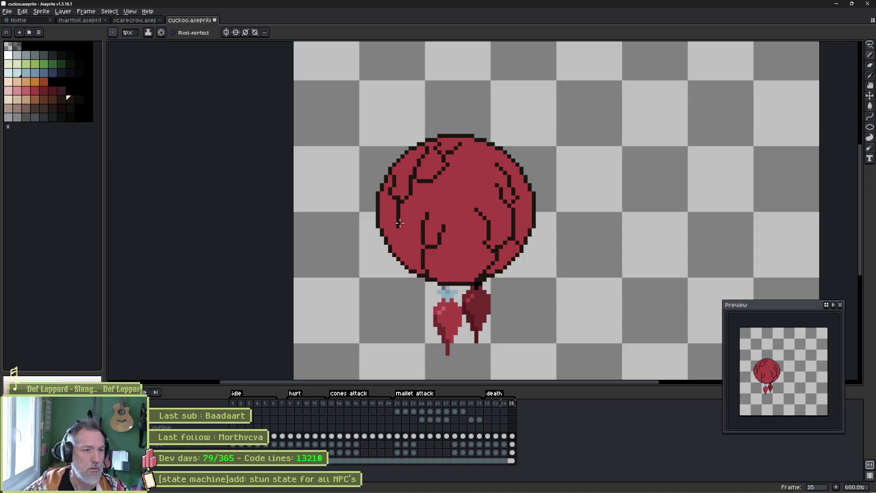
pyautogui.scroll(3, 392, 219)
pyautogui.moveTo(389, 256); pyautogui.dragTo(400, 250)
# With a 1px brush, tidy the ball's left and top-right outline using dark and red pixels.
pyautogui.press('-')
pyautogui.press('-')
pyautogui.press('-')
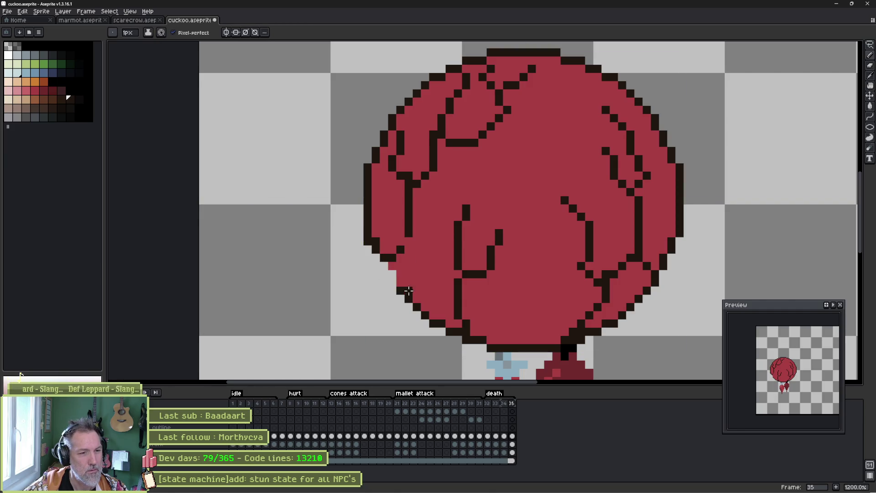
pyautogui.keyDown('alt'); pyautogui.click(406, 295); pyautogui.keyUp('alt')
pyautogui.moveTo(402, 294); pyautogui.dragTo(401, 250)
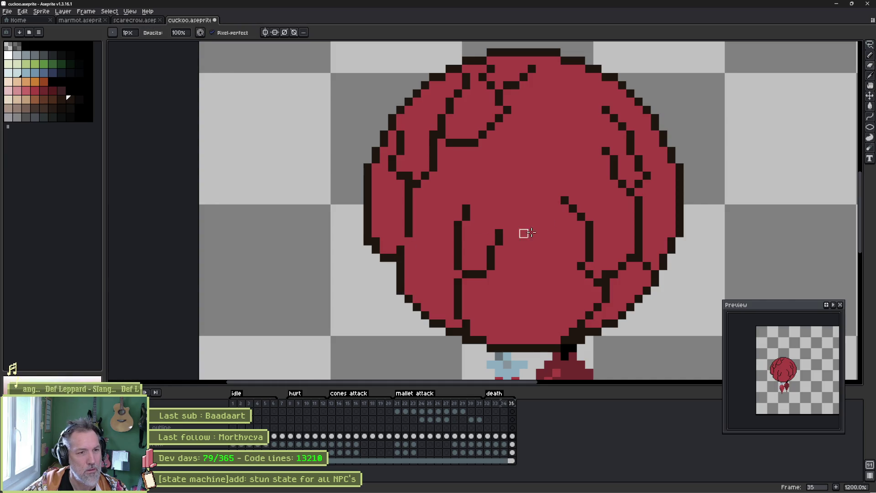
pyautogui.moveTo(524, 233); pyautogui.dragTo(478, 269)
pyautogui.moveTo(541, 99)
pyautogui.mouseDown()
pyautogui.moveTo(575, 111)
pyautogui.moveTo(589, 135)
pyautogui.moveTo(578, 146)
pyautogui.mouseUp()
pyautogui.keyDown('alt'); pyautogui.click(567, 124); pyautogui.keyUp('alt')
pyautogui.moveTo(540, 106); pyautogui.dragTo(553, 113)
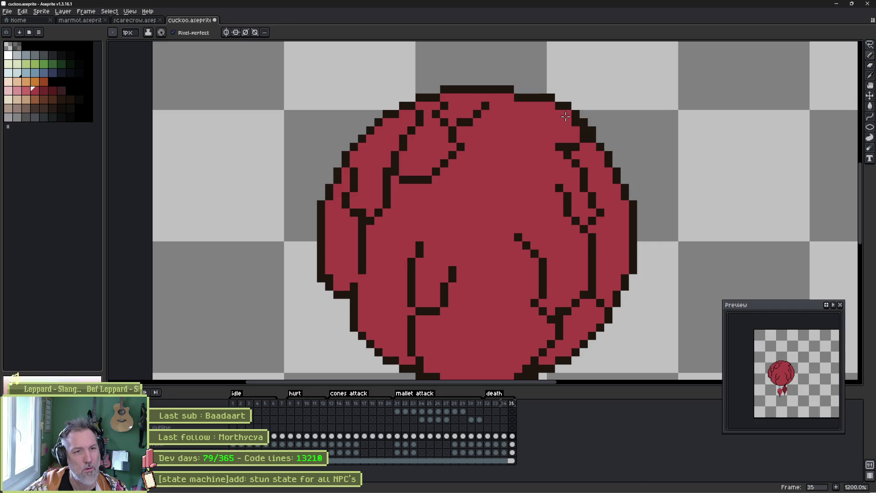
pyautogui.moveTo(602, 146)
pyautogui.mouseDown()
pyautogui.moveTo(592, 145)
pyautogui.moveTo(605, 155)
pyautogui.moveTo(582, 150)
pyautogui.mouseUp()
pyautogui.keyDown('alt'); pyautogui.click(591, 137); pyautogui.keyUp('alt')
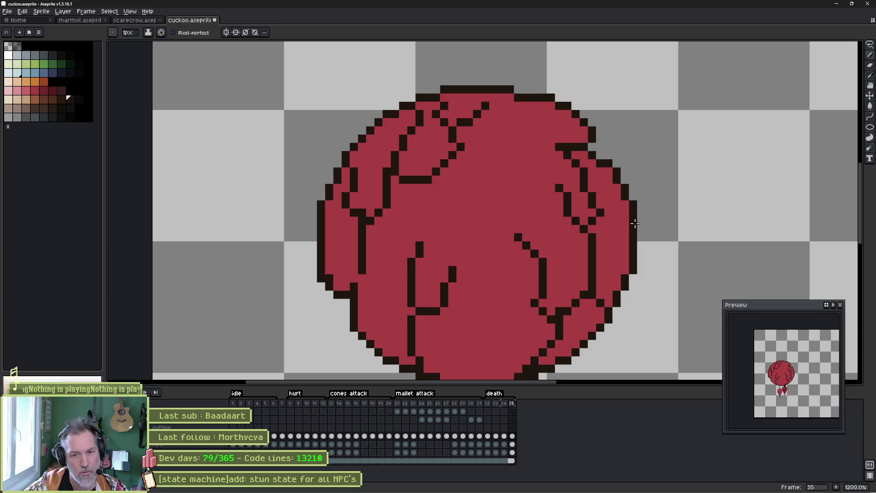
# Erase stray pixels on the ball's lower-right edge, compare frames, and add frame 36.
pyautogui.moveTo(557, 235); pyautogui.dragTo(499, 160)
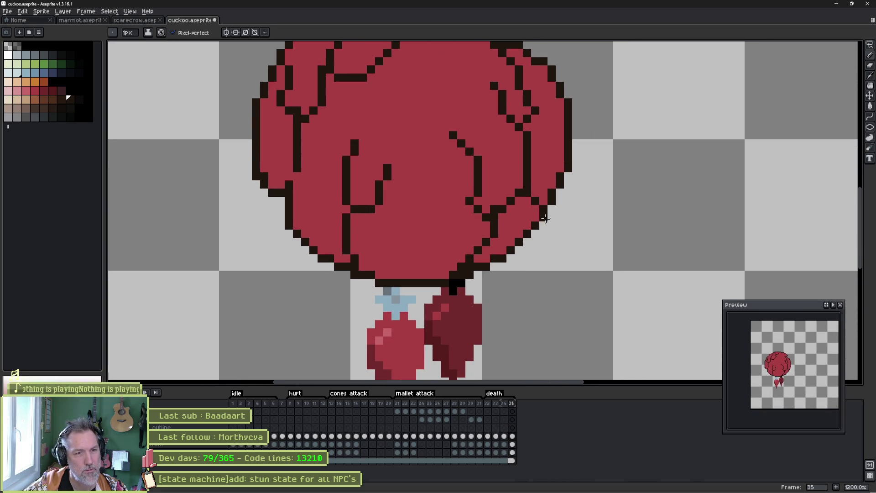
pyautogui.press('e')
pyautogui.moveTo(543, 217)
pyautogui.mouseDown()
pyautogui.moveTo(526, 217)
pyautogui.moveTo(533, 221)
pyautogui.moveTo(520, 237)
pyautogui.moveTo(525, 217)
pyautogui.mouseUp()
pyautogui.press('b')
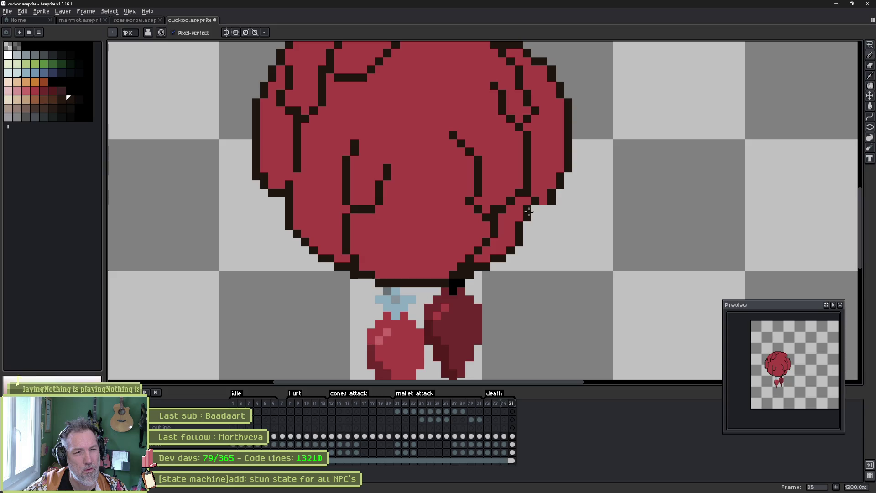
pyautogui.click(543, 209)
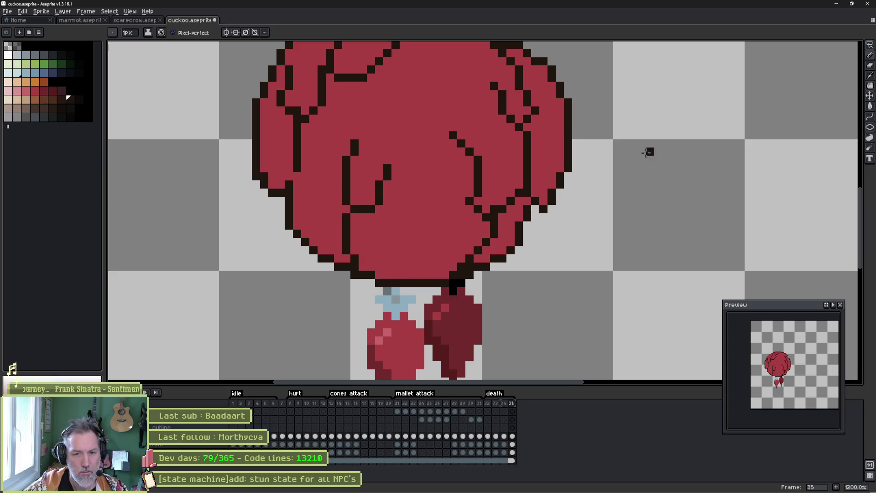
pyautogui.press('Left')
pyautogui.press('Right')
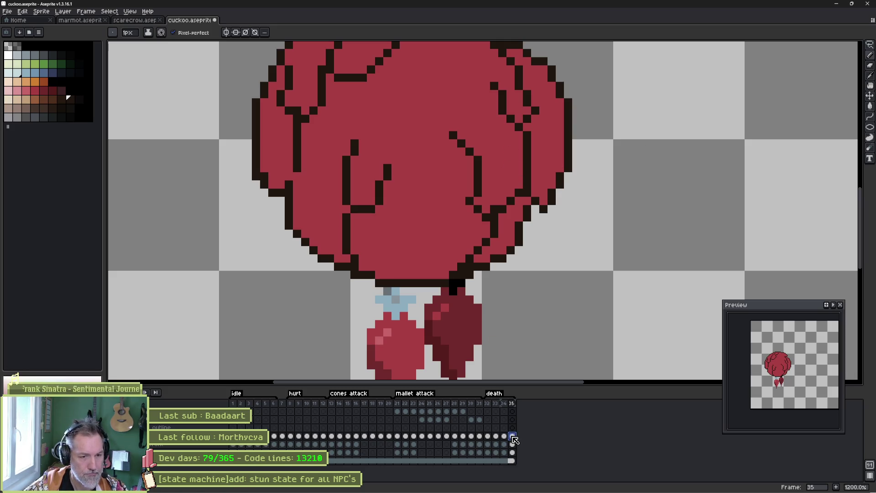
pyautogui.hotkey('alt', 'n')
pyautogui.scroll(-3, 515, 228)
# Clear the red ball from frame 36 and draw debris fragments above and beside the body.
pyautogui.scroll(1, 518, 226)
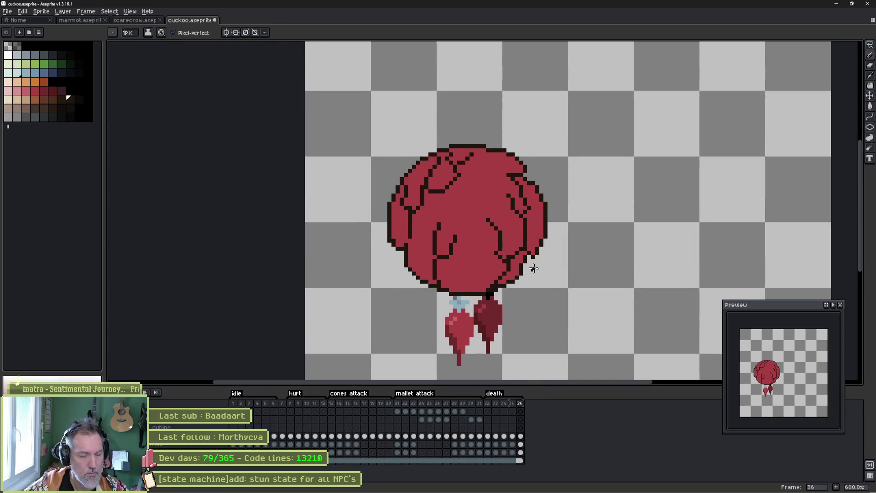
pyautogui.press('Delete')
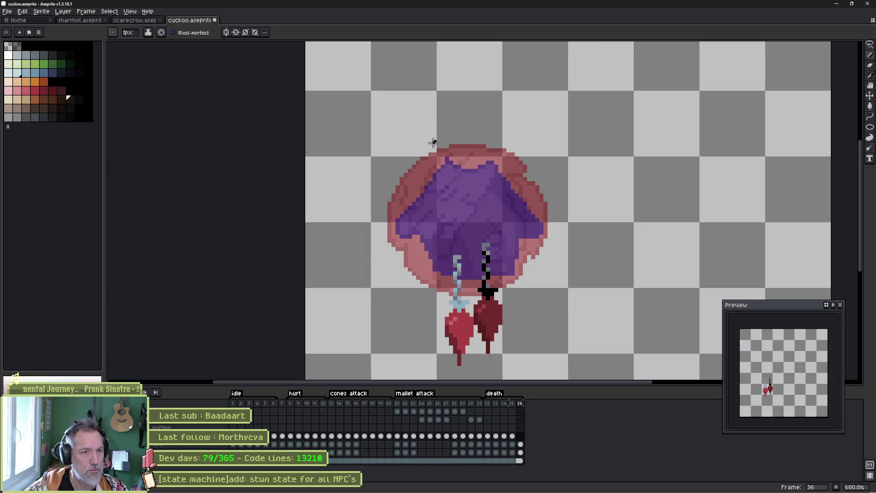
pyautogui.moveTo(419, 144)
pyautogui.mouseDown()
pyautogui.moveTo(375, 122)
pyautogui.moveTo(423, 145)
pyautogui.mouseUp()
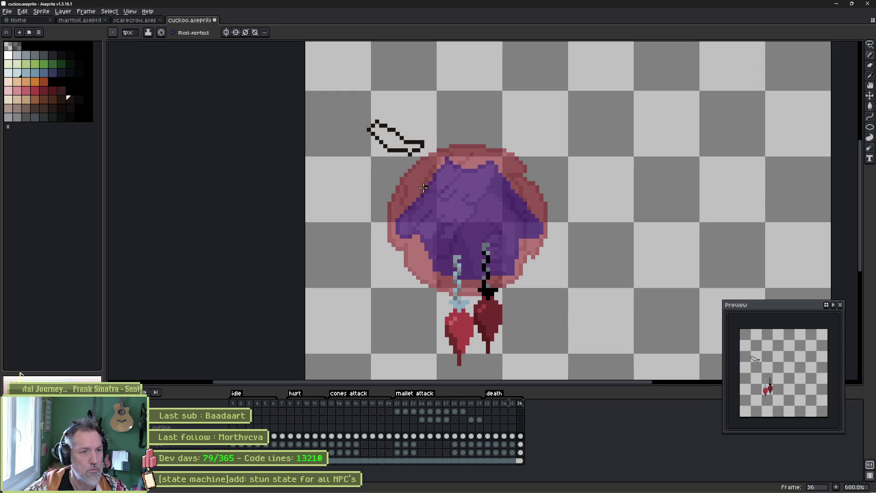
pyautogui.moveTo(358, 215)
pyautogui.mouseDown()
pyautogui.moveTo(334, 211)
pyautogui.moveTo(359, 215)
pyautogui.mouseUp()
pyautogui.moveTo(483, 125)
pyautogui.mouseDown()
pyautogui.moveTo(500, 72)
pyautogui.moveTo(489, 110)
pyautogui.mouseUp()
pyautogui.moveTo(537, 172)
pyautogui.mouseDown()
pyautogui.moveTo(562, 170)
pyautogui.moveTo(538, 172)
pyautogui.mouseUp()
pyautogui.moveTo(460, 233)
pyautogui.mouseDown()
pyautogui.moveTo(488, 240)
pyautogui.moveTo(475, 230)
pyautogui.mouseUp()
# Add more fragment loops on the upper body, the sides and below the body.
pyautogui.moveTo(413, 251)
pyautogui.mouseDown()
pyautogui.moveTo(395, 242)
pyautogui.moveTo(411, 234)
pyautogui.mouseUp()
pyautogui.moveTo(431, 193)
pyautogui.mouseDown()
pyautogui.moveTo(449, 203)
pyautogui.moveTo(489, 176)
pyautogui.moveTo(464, 186)
pyautogui.mouseUp()
pyautogui.moveTo(523, 199); pyautogui.dragTo(522, 213)
pyautogui.moveTo(598, 251)
pyautogui.mouseDown()
pyautogui.moveTo(623, 274)
pyautogui.moveTo(599, 254)
pyautogui.mouseUp()
pyautogui.moveTo(426, 284)
pyautogui.mouseDown()
pyautogui.moveTo(432, 304)
pyautogui.moveTo(434, 284)
pyautogui.mouseUp()
pyautogui.moveTo(492, 279)
pyautogui.mouseDown()
pyautogui.moveTo(511, 299)
pyautogui.moveTo(488, 276)
pyautogui.mouseUp()
# Compare with frame 1's cuckoo house, then add a new frame 37.
pyautogui.press('Home')
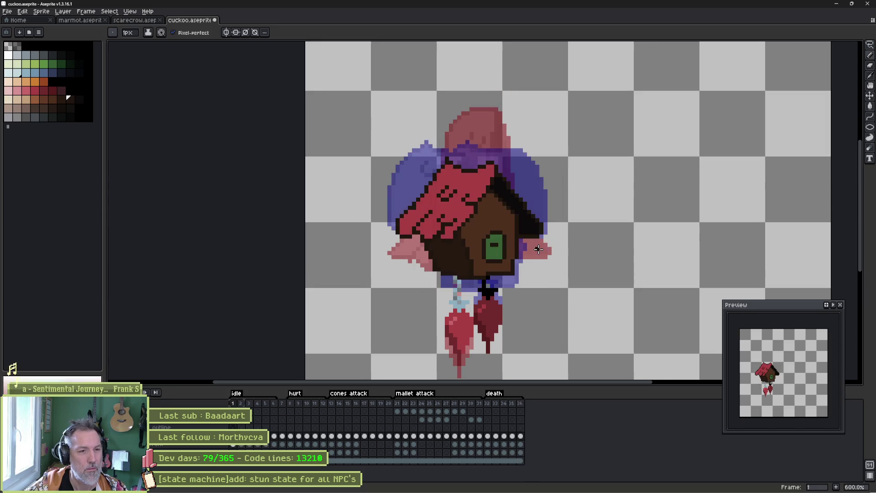
pyautogui.press('End')
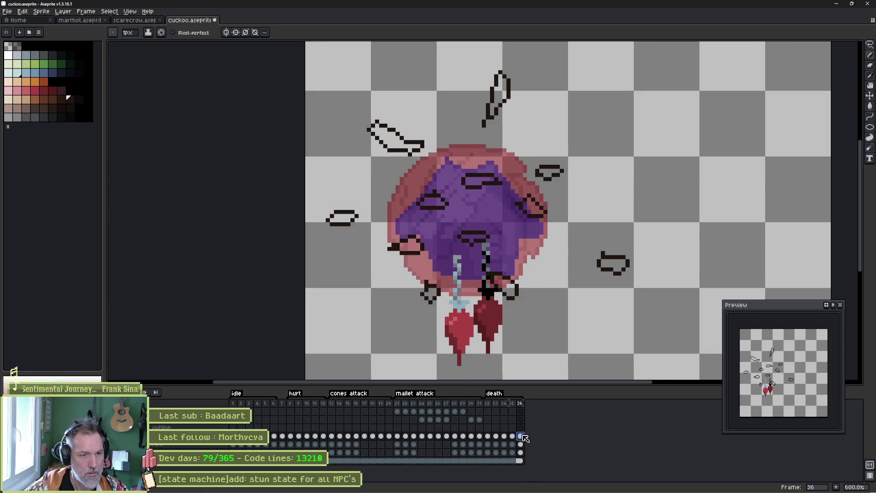
pyautogui.hotkey('alt', 'n')
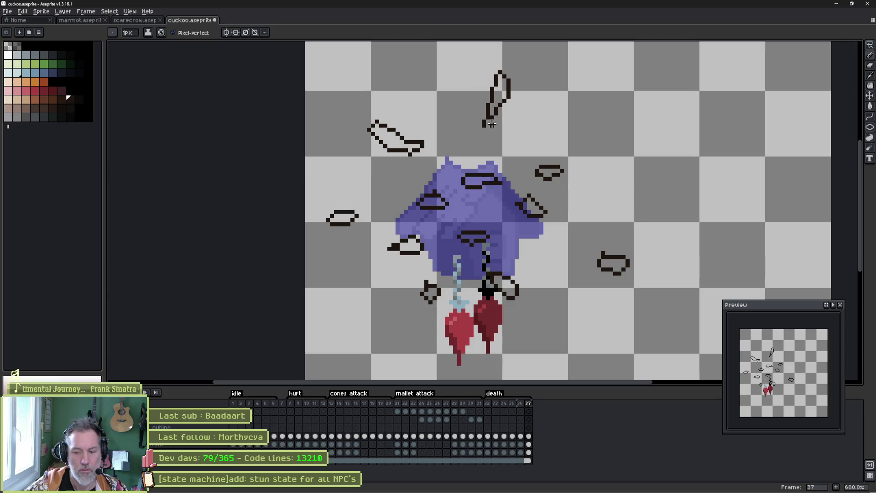
# Clear frame 37 and draw fragments farther out at the top, right and below the body.
pyautogui.press('Delete')
pyautogui.press('space')
pyautogui.moveTo(458, 110); pyautogui.dragTo(470, 141)
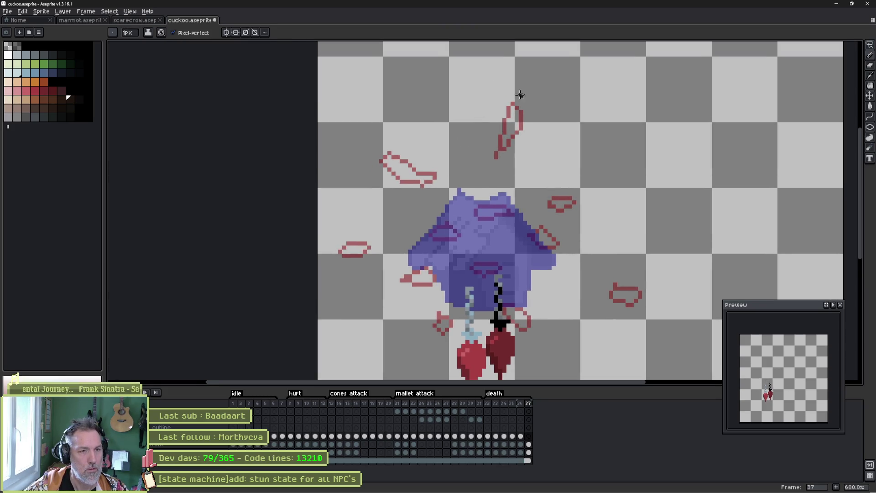
pyautogui.moveTo(519, 77)
pyautogui.mouseDown()
pyautogui.moveTo(533, 56)
pyautogui.moveTo(521, 83)
pyautogui.mouseUp()
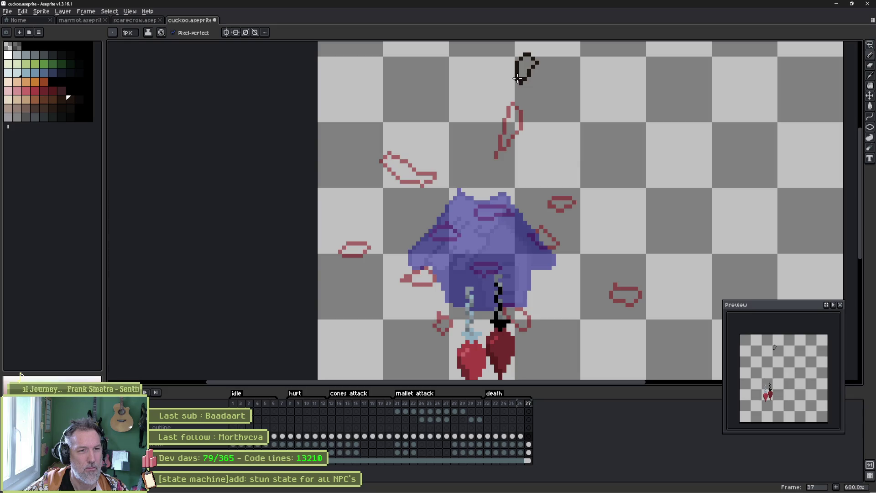
pyautogui.moveTo(604, 201); pyautogui.dragTo(623, 214)
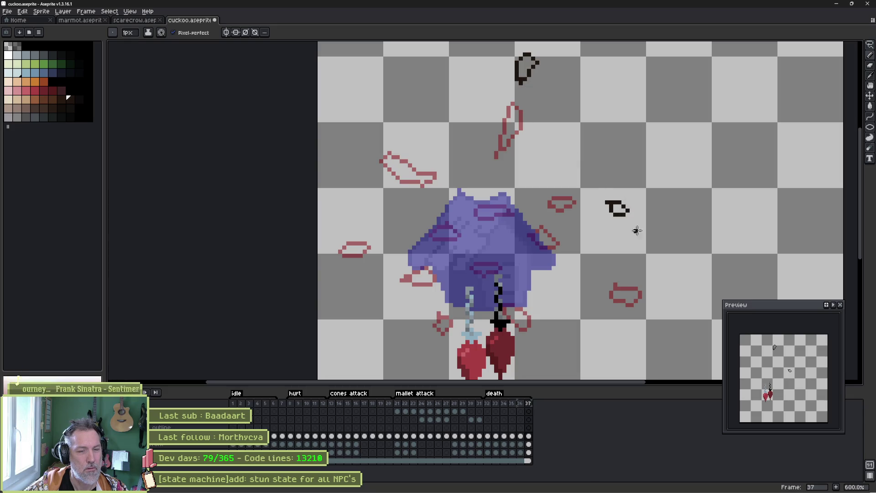
pyautogui.moveTo(676, 324)
pyautogui.mouseDown()
pyautogui.moveTo(622, 272)
pyautogui.moveTo(610, 293)
pyautogui.moveTo(590, 274)
pyautogui.mouseUp()
pyautogui.moveTo(469, 297)
pyautogui.mouseDown()
pyautogui.moveTo(474, 326)
pyautogui.moveTo(470, 294)
pyautogui.mouseUp()
pyautogui.moveTo(391, 321); pyautogui.dragTo(384, 299)
# Add fragment loops on the body and spreading out toward the far left.
pyautogui.moveTo(427, 251)
pyautogui.mouseDown()
pyautogui.moveTo(419, 265)
pyautogui.moveTo(445, 269)
pyautogui.mouseUp()
pyautogui.moveTo(430, 192)
pyautogui.mouseDown()
pyautogui.moveTo(438, 221)
pyautogui.moveTo(432, 192)
pyautogui.mouseUp()
pyautogui.moveTo(378, 208); pyautogui.dragTo(385, 198)
pyautogui.moveTo(347, 245)
pyautogui.mouseDown()
pyautogui.moveTo(363, 262)
pyautogui.moveTo(352, 244)
pyautogui.mouseUp()
pyautogui.moveTo(281, 220)
pyautogui.mouseDown()
pyautogui.moveTo(267, 242)
pyautogui.moveTo(286, 224)
pyautogui.mouseUp()
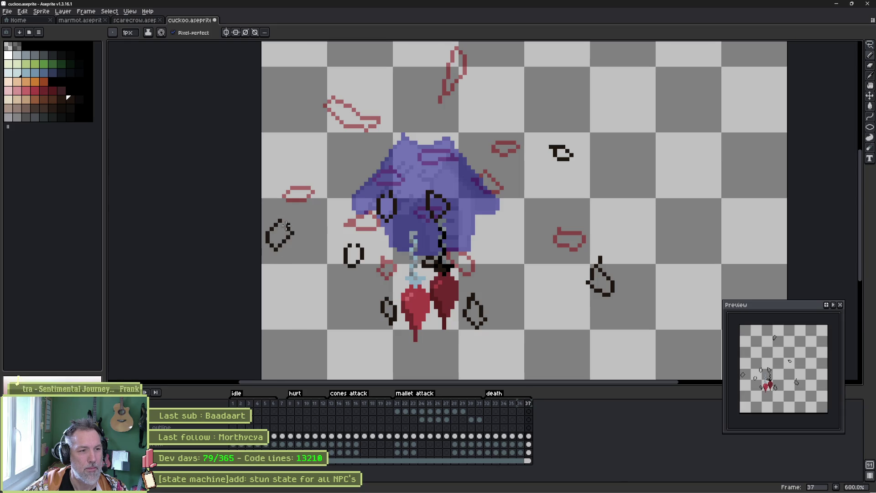
pyautogui.moveTo(335, 142)
pyautogui.mouseDown()
pyautogui.moveTo(304, 136)
pyautogui.moveTo(319, 156)
pyautogui.moveTo(340, 143)
pyautogui.mouseUp()
# Compare frame 37 with frame 36, then add a new frame 38.
pyautogui.press('space')
pyautogui.press('Left')
pyautogui.press('Right')
pyautogui.press('Left')
pyautogui.press('Right')
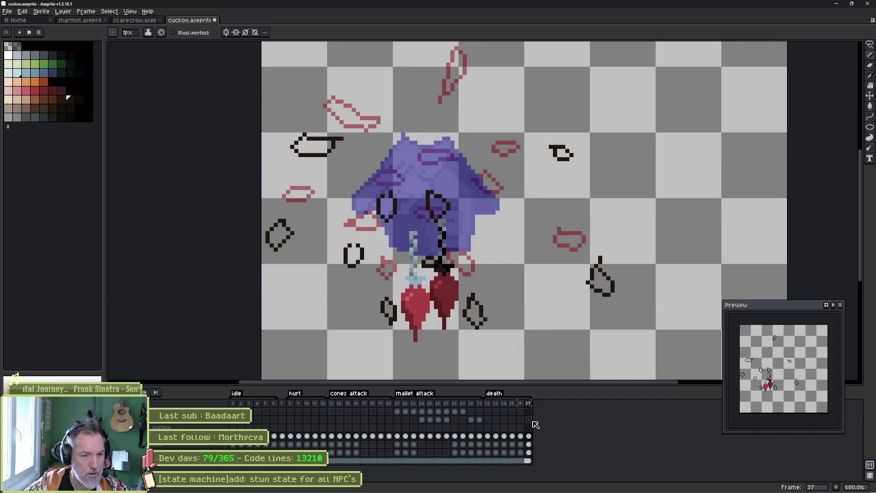
pyautogui.hotkey('alt', 'n')
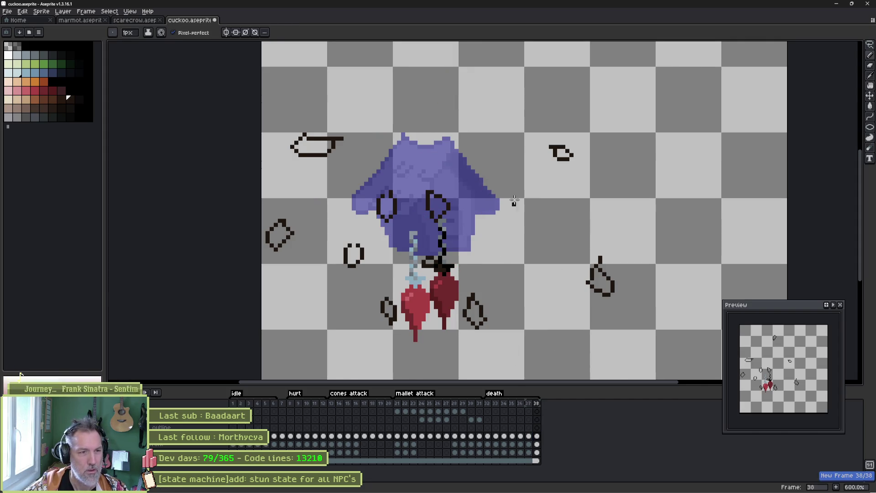
# Clear frame 38 and draw fragment outlines near the top and at the right.
pyautogui.scroll(3, 525, 210)
pyautogui.scroll(-1, 515, 212)
pyautogui.press('Delete')
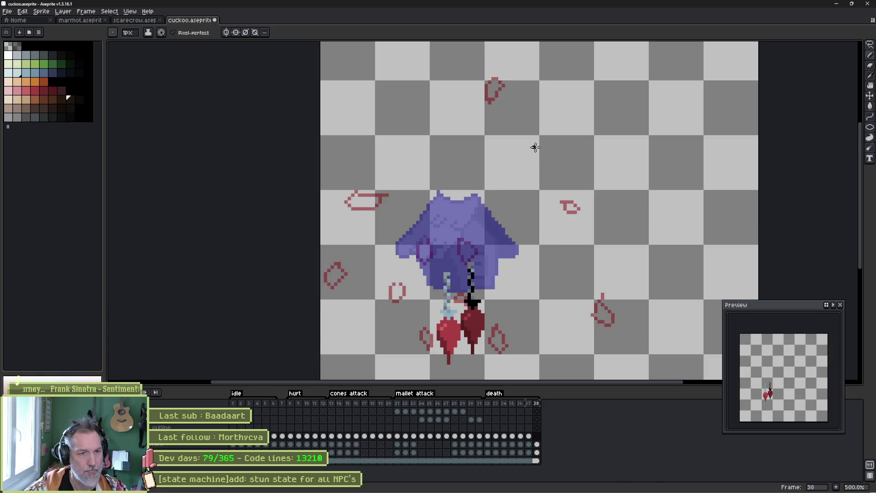
pyautogui.moveTo(512, 107)
pyautogui.mouseDown()
pyautogui.moveTo(548, 105)
pyautogui.moveTo(523, 115)
pyautogui.mouseUp()
pyautogui.moveTo(593, 210)
pyautogui.mouseDown()
pyautogui.moveTo(610, 199)
pyautogui.moveTo(596, 211)
pyautogui.mouseUp()
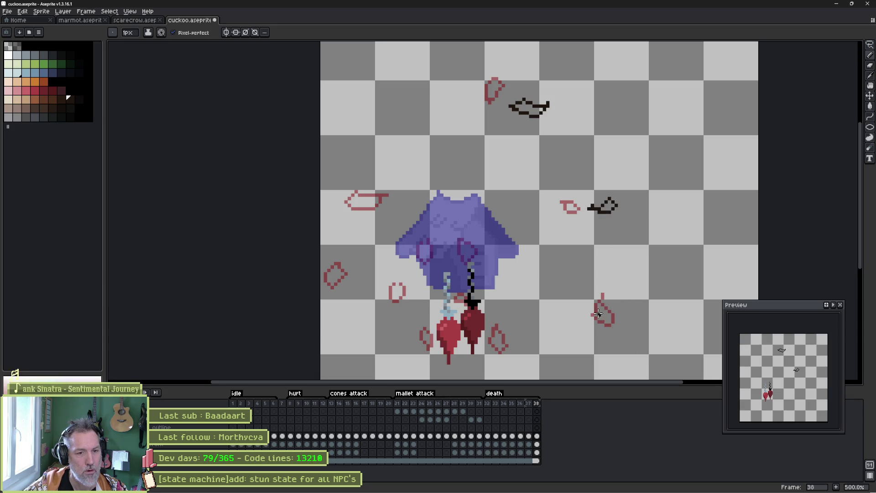
# Draw debris streaks trailing from the fragments around and across the body on frame 38.
pyautogui.moveTo(600, 317); pyautogui.dragTo(638, 322)
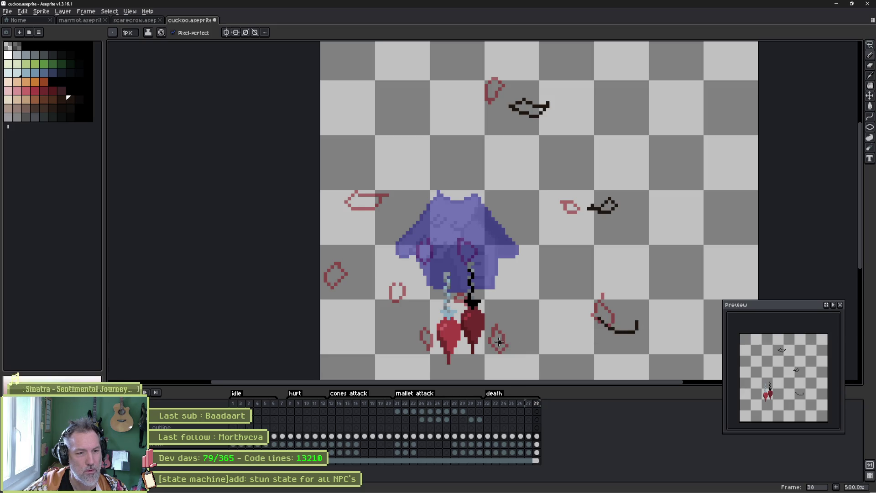
pyautogui.moveTo(499, 339); pyautogui.dragTo(468, 362)
pyautogui.moveTo(392, 289); pyautogui.dragTo(422, 304)
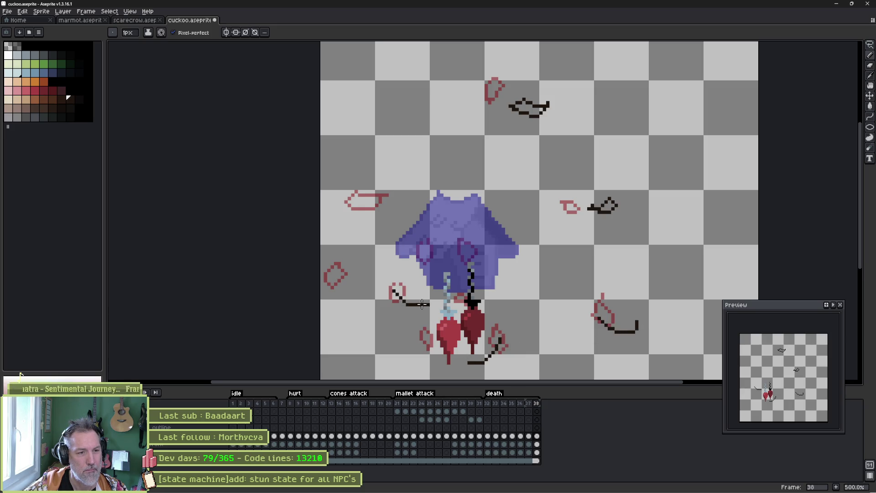
pyautogui.moveTo(339, 277); pyautogui.dragTo(371, 287)
pyautogui.moveTo(370, 201)
pyautogui.mouseDown()
pyautogui.moveTo(358, 218)
pyautogui.moveTo(338, 220)
pyautogui.mouseUp()
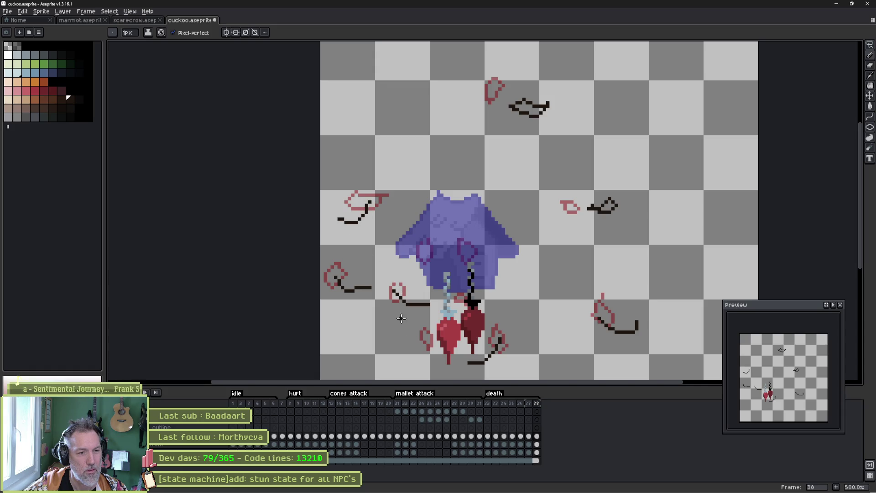
pyautogui.moveTo(416, 344); pyautogui.dragTo(396, 346)
pyautogui.moveTo(472, 301); pyautogui.dragTo(490, 299)
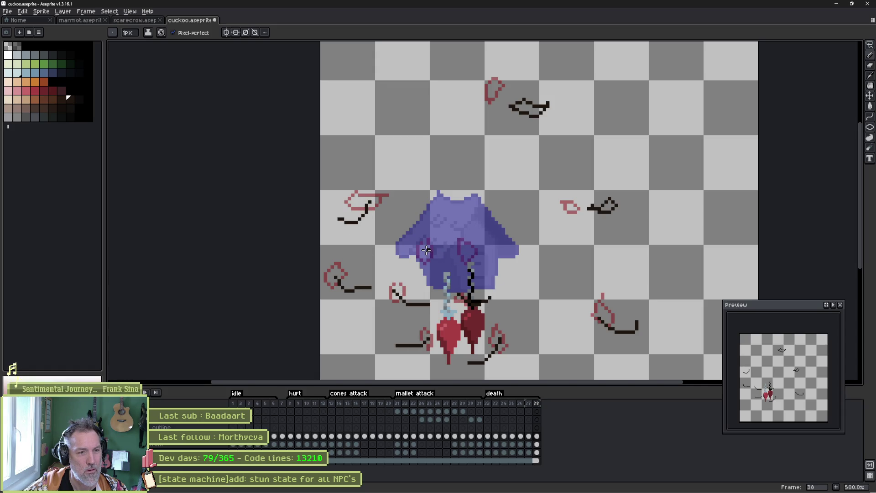
pyautogui.press('Left')
pyautogui.press('Right')
pyautogui.moveTo(427, 249); pyautogui.dragTo(404, 254)
pyautogui.moveTo(468, 253); pyautogui.dragTo(500, 264)
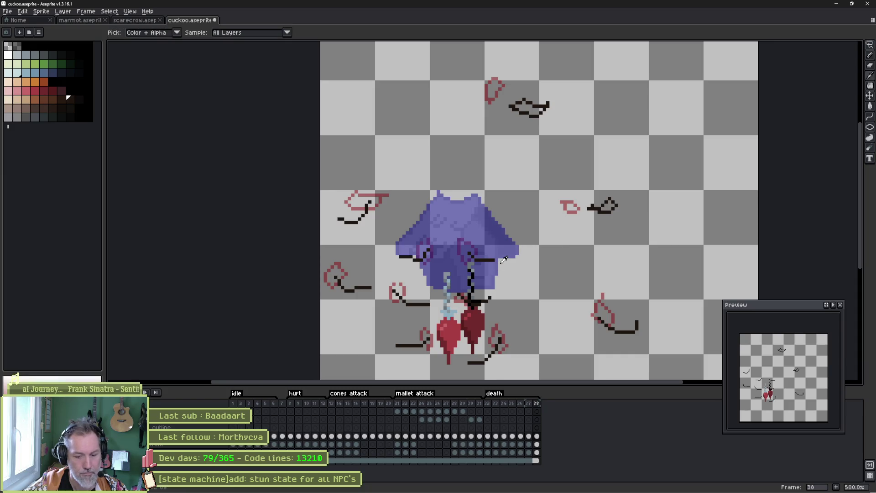
# Add frame 39, clear it, and draw two streaks at the far left, checking against frame 38.
pyautogui.hotkey('alt', 'n')
pyautogui.press('Delete')
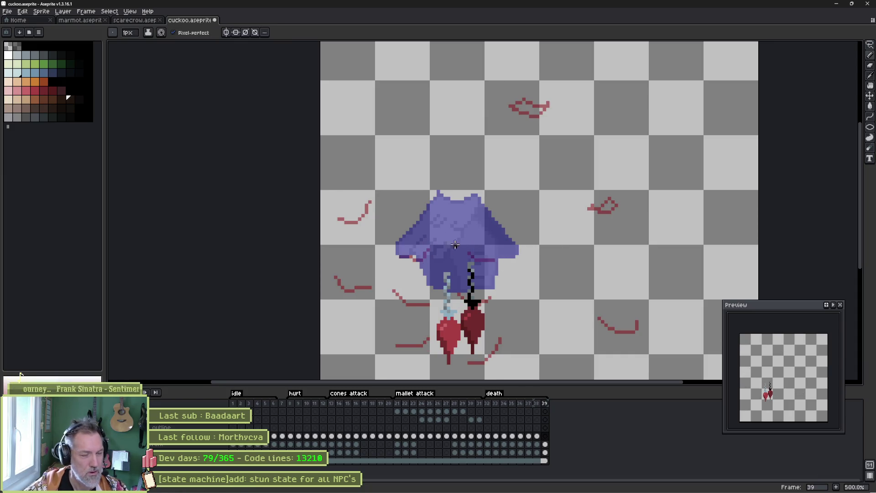
pyautogui.moveTo(337, 222); pyautogui.dragTo(365, 239)
pyautogui.press(',')
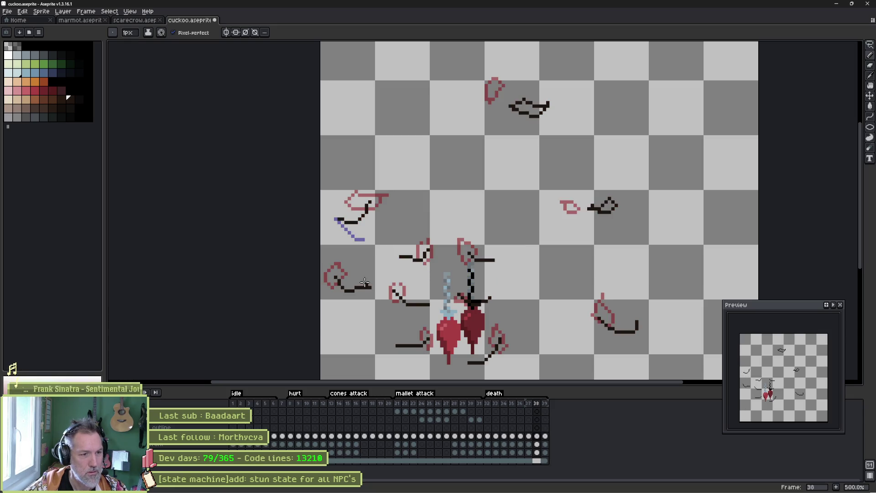
pyautogui.press('.')
pyautogui.moveTo(364, 296); pyautogui.dragTo(341, 304)
pyautogui.press(',')
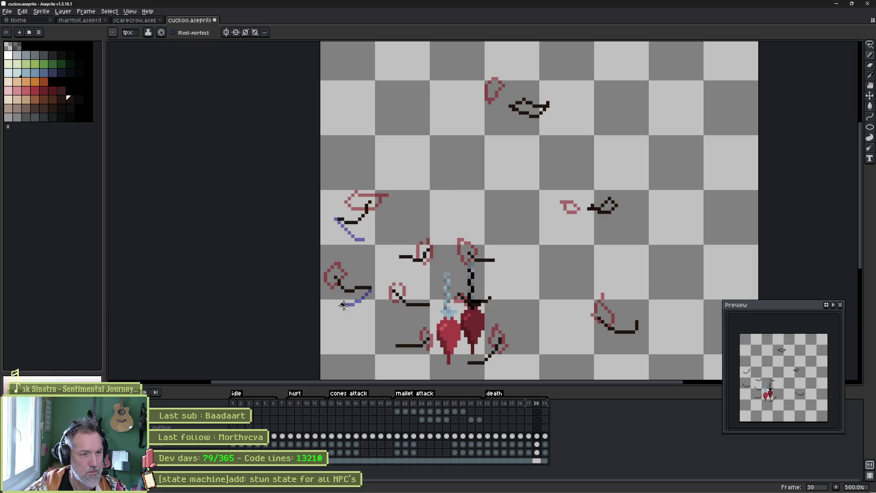
pyautogui.press('.')
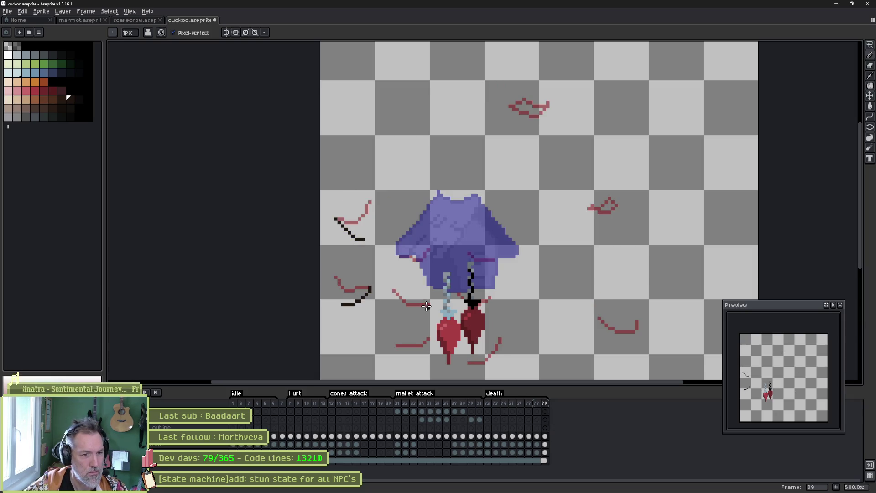
# Add a short debris stroke at the bottom of frame 39, flipping against frame 38.
pyautogui.press(',')
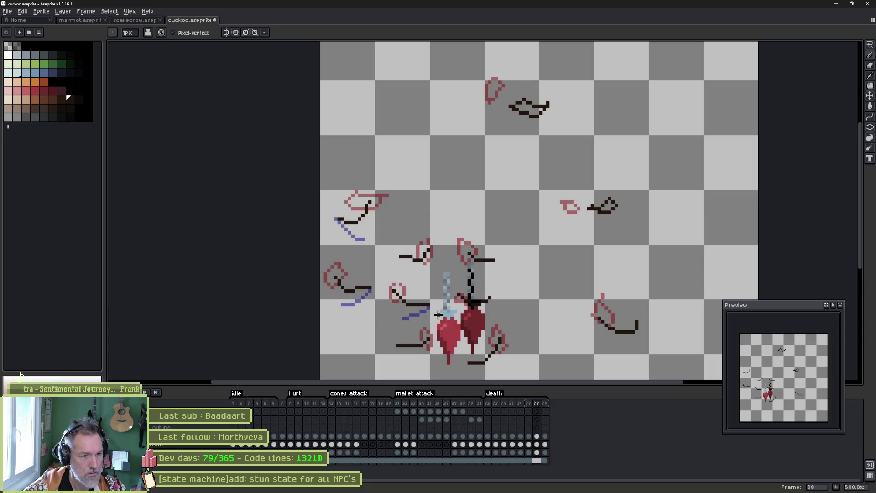
pyautogui.press('.')
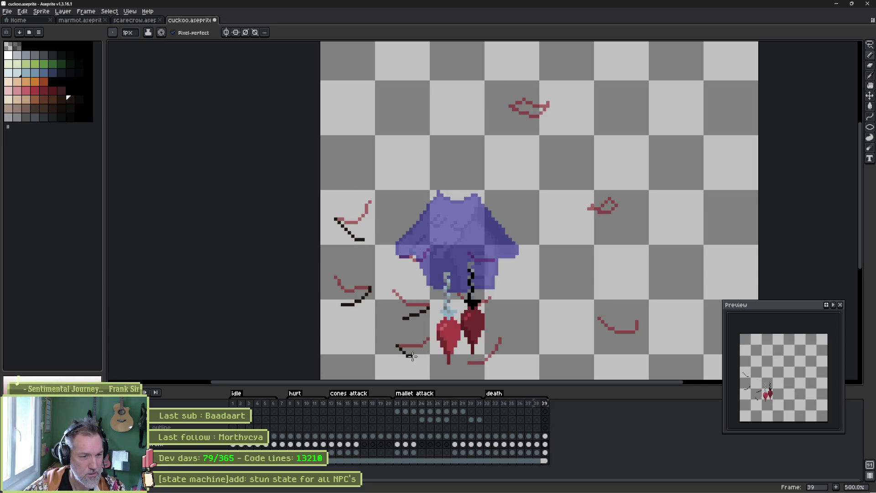
pyautogui.press('.')
pyautogui.press(',')
pyautogui.press(',')
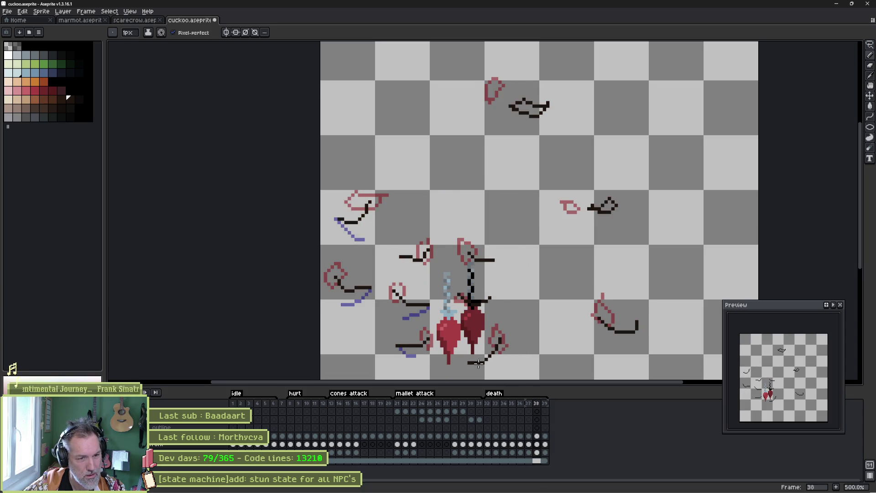
pyautogui.press('.')
pyautogui.moveTo(475, 368); pyautogui.dragTo(497, 370)
pyautogui.press('.')
pyautogui.press(',')
pyautogui.press(',')
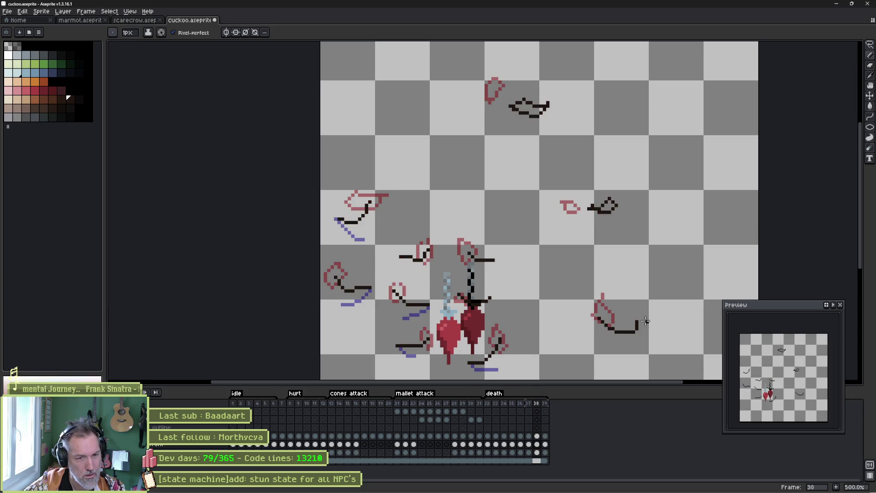
pyautogui.press('.')
# Draw black streaks at lower right, under the right and upper debris, then add frame 40.
pyautogui.moveTo(637, 331); pyautogui.dragTo(603, 341)
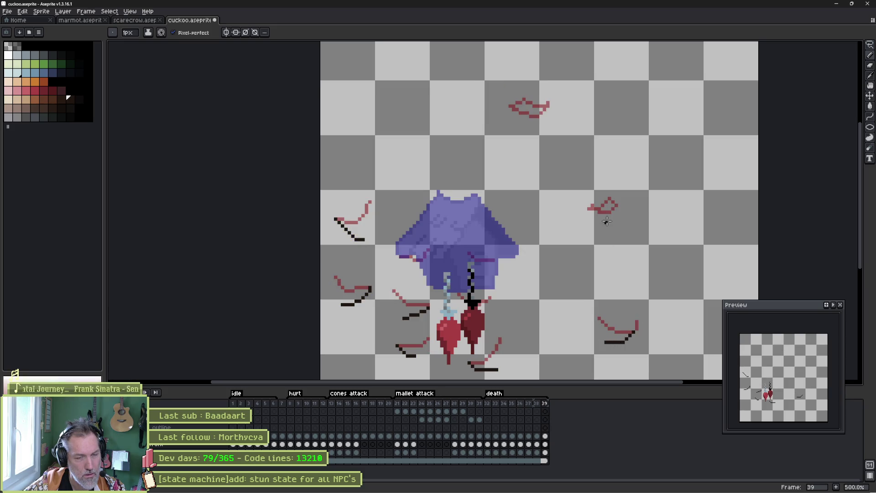
pyautogui.press(',')
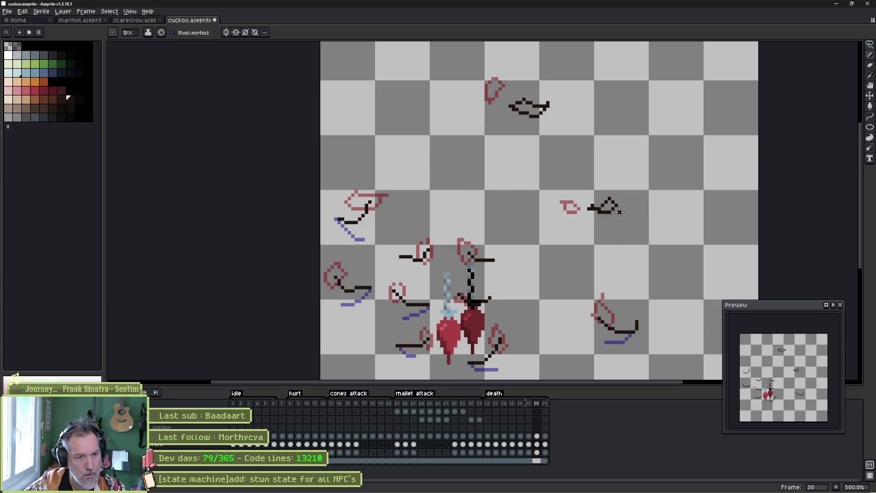
pyautogui.press('.')
pyautogui.press(',')
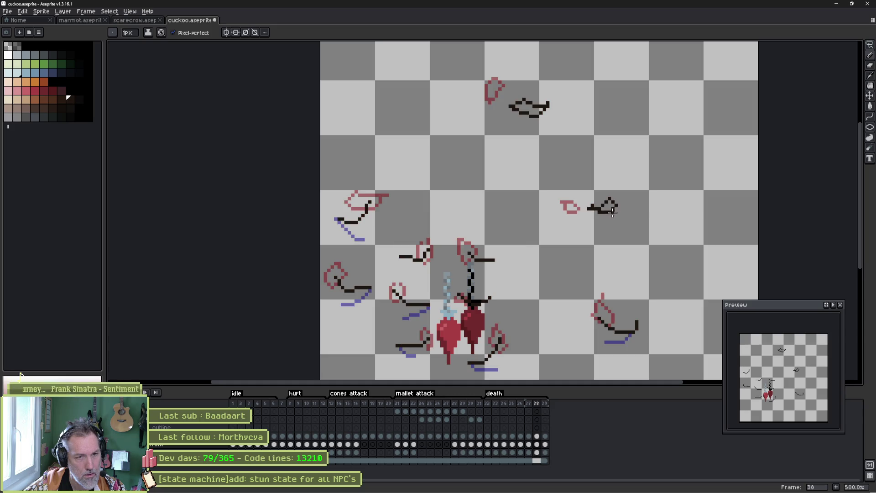
pyautogui.press('.')
pyautogui.moveTo(612, 215); pyautogui.dragTo(593, 223)
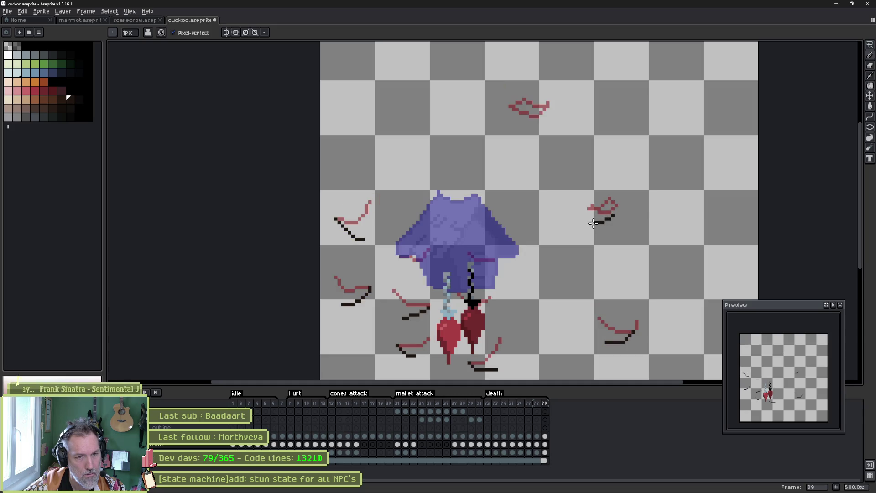
pyautogui.press(',')
pyautogui.press('.')
pyautogui.moveTo(534, 115); pyautogui.dragTo(497, 128)
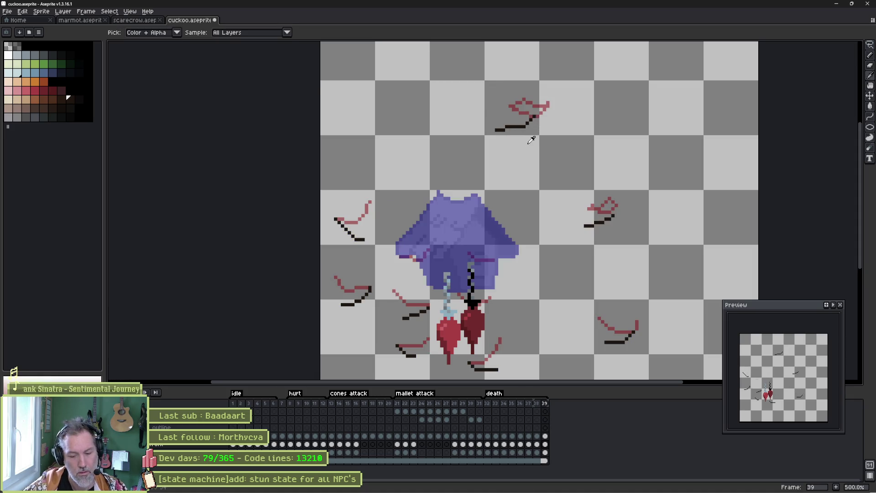
pyautogui.hotkey('alt', 'n')
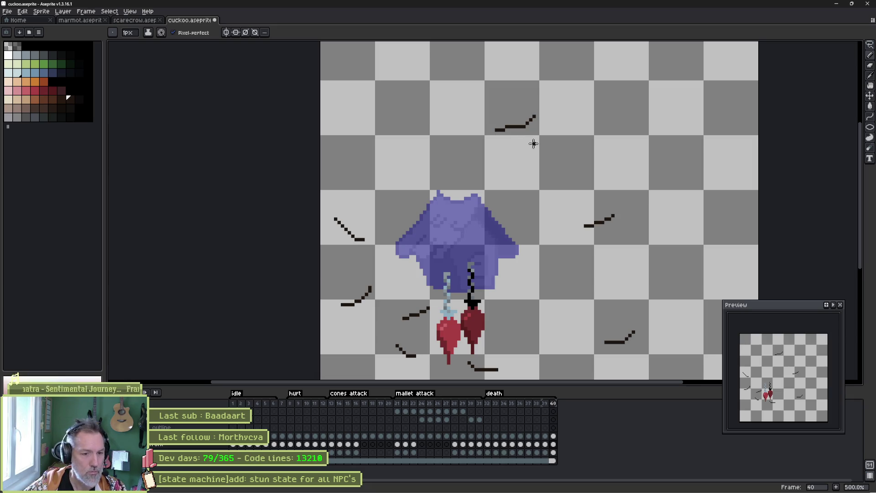
# Undo to remove the left red leg and several strokes from frame 40, checking against frame 39.
pyautogui.press('Left')
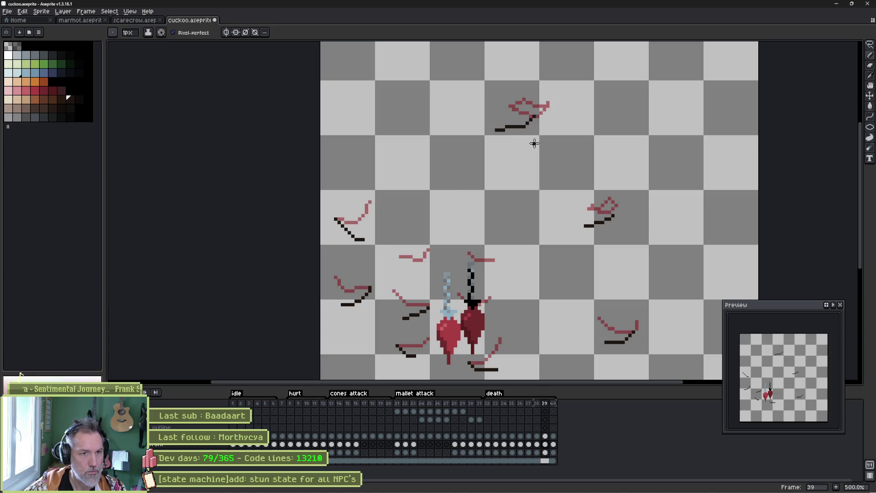
pyautogui.press('Right')
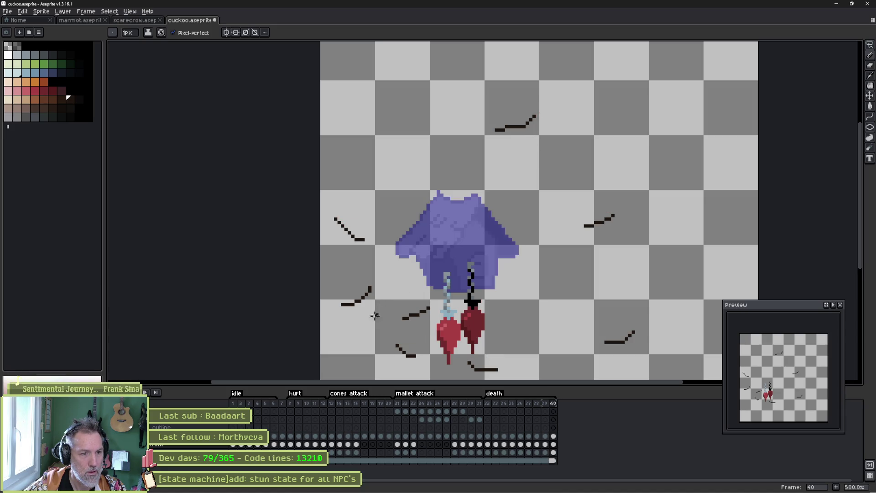
pyautogui.hotkey('ctrl', 'z')
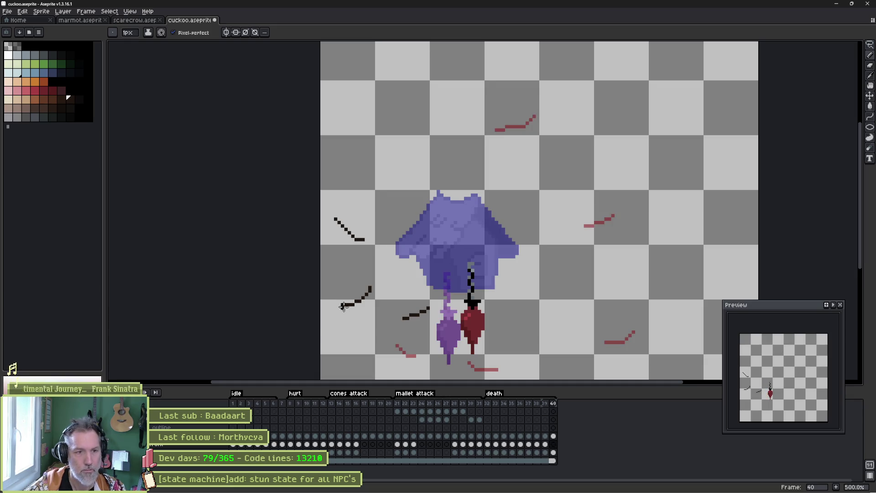
pyautogui.press('Left')
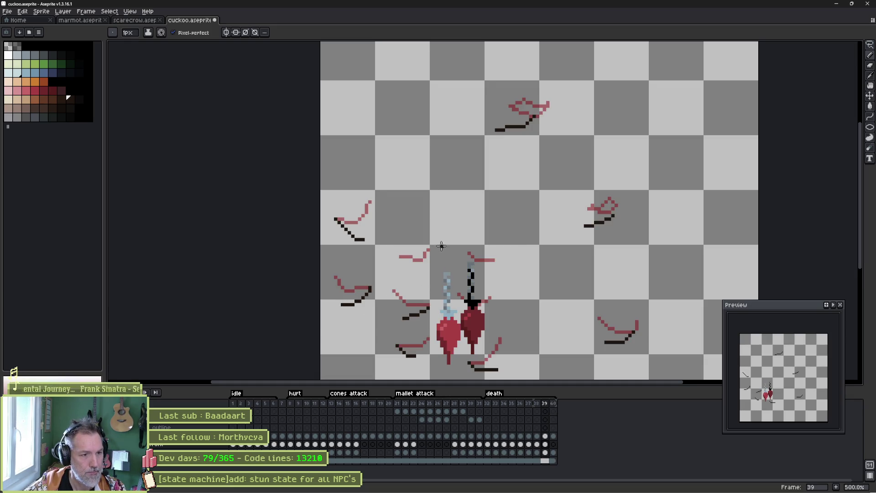
pyautogui.press('Right')
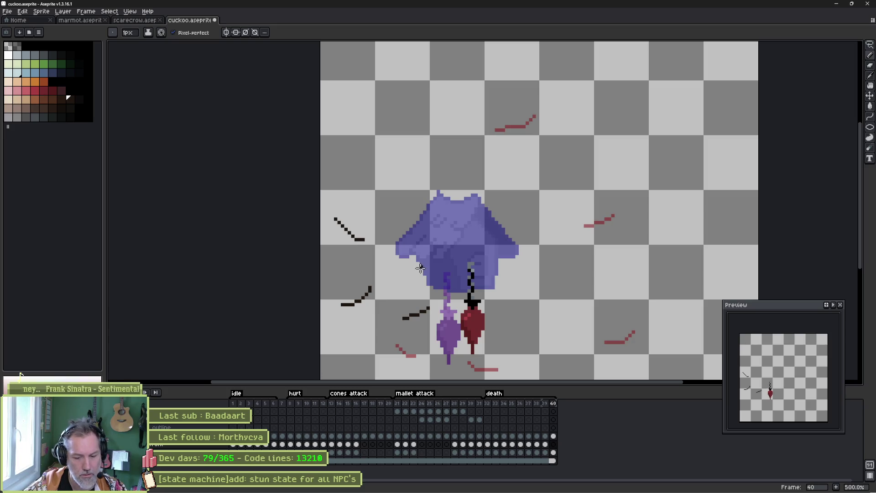
pyautogui.press('alt')
pyautogui.click(418, 312)
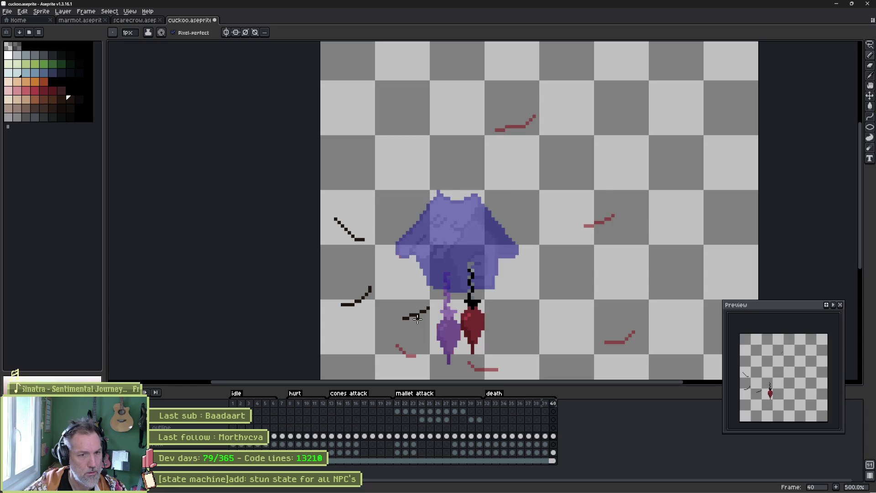
# Erase the remaining black debris strokes at the lower left and upper left of frame 40.
pyautogui.press('Left')
pyautogui.press('v')
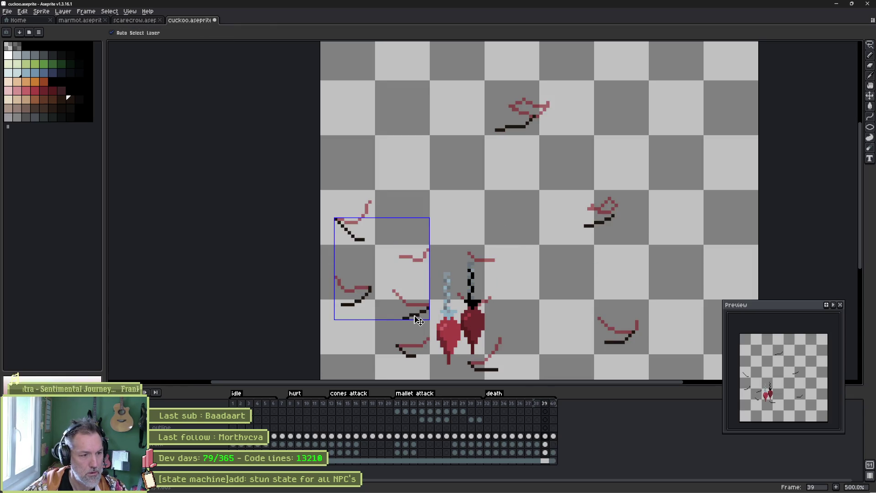
pyautogui.press('b')
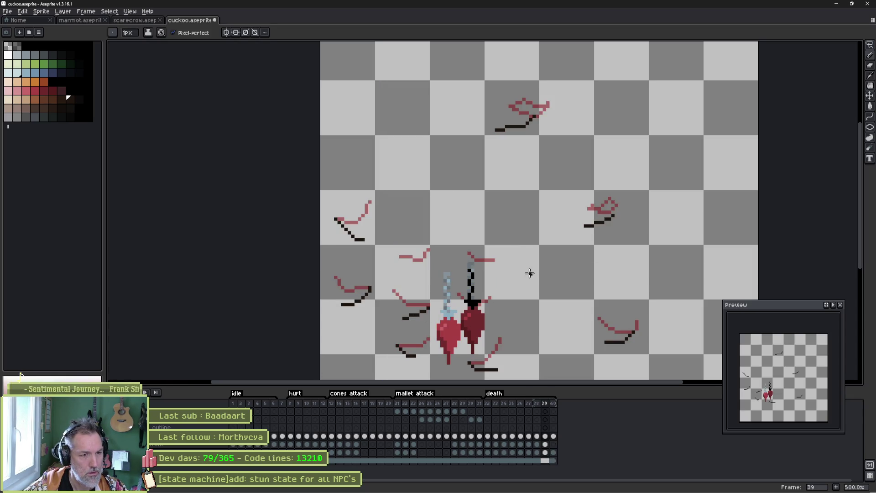
pyautogui.press('Right')
pyautogui.press('e')
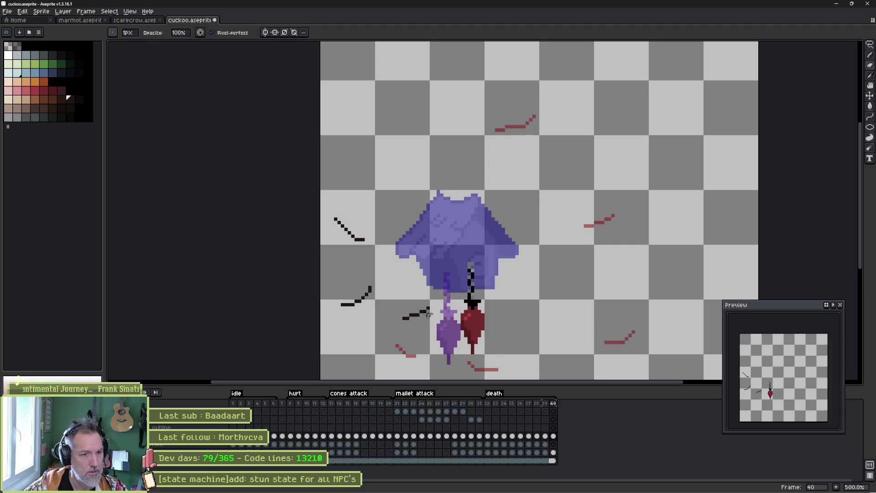
pyautogui.moveTo(428, 310); pyautogui.dragTo(403, 318)
pyautogui.moveTo(370, 288); pyautogui.dragTo(342, 304)
pyautogui.moveTo(348, 223); pyautogui.dragTo(363, 239)
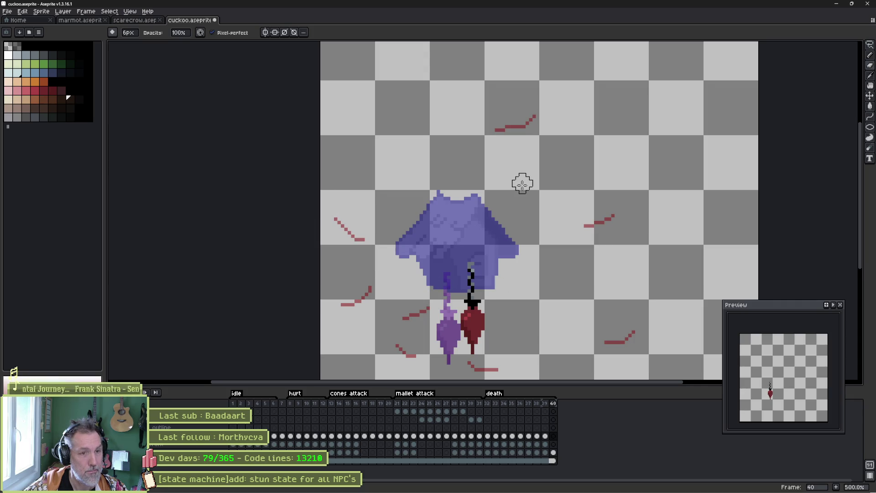
# Pencil in new short black strokes on frame 40's left side, comparing with frame 39.
pyautogui.press('b')
pyautogui.press('F3')
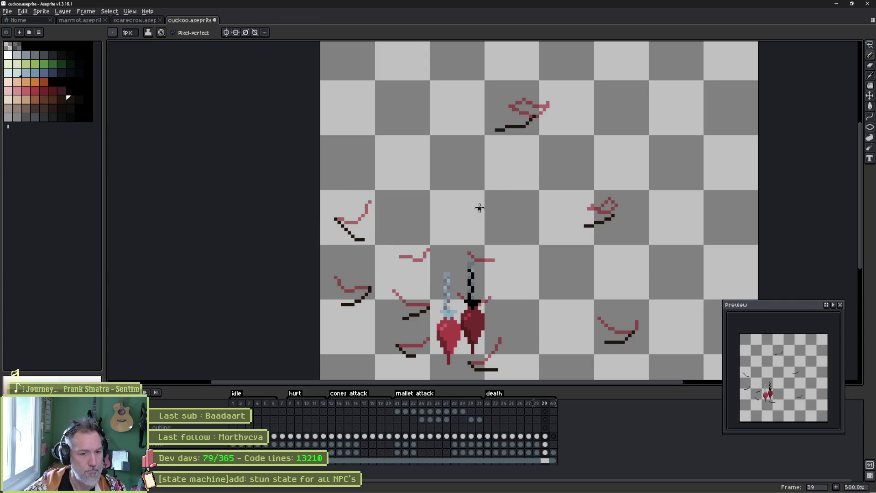
pyautogui.press('F3')
pyautogui.moveTo(362, 245); pyautogui.dragTo(338, 243)
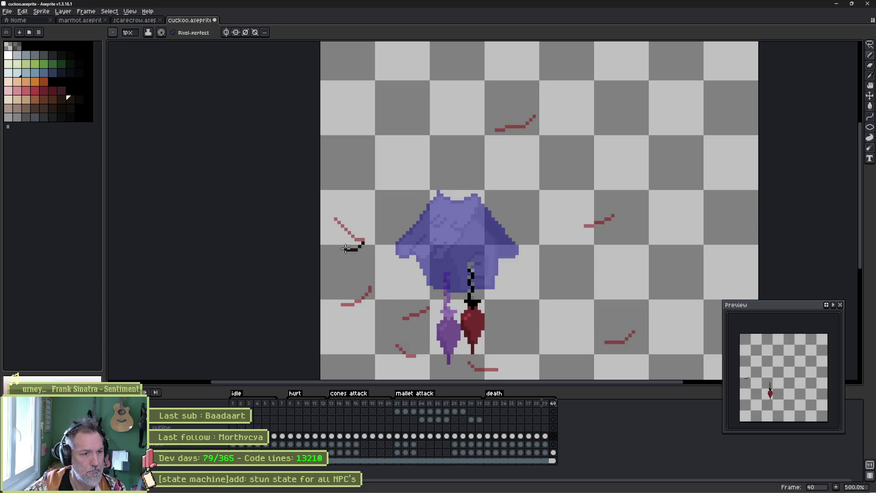
pyautogui.press('Right')
pyautogui.press('Left')
pyautogui.press('Left')
pyautogui.press('Right')
pyautogui.moveTo(343, 306); pyautogui.dragTo(372, 312)
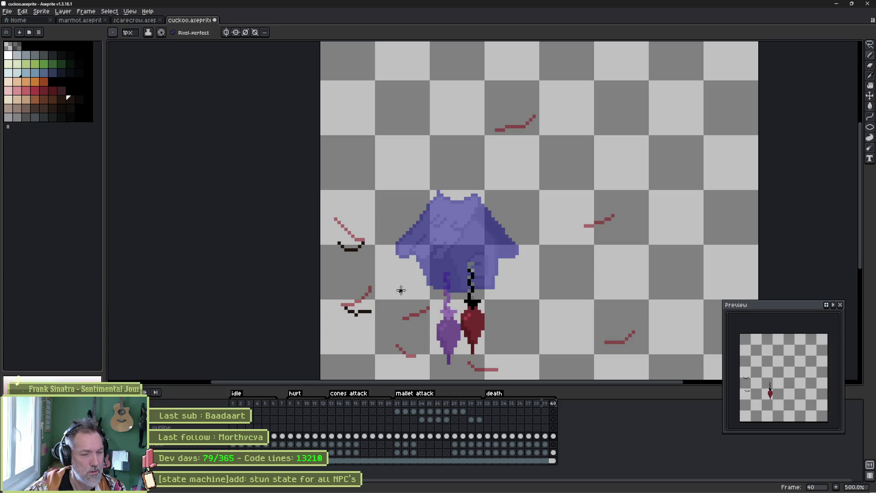
pyautogui.press('Left')
pyautogui.press('Right')
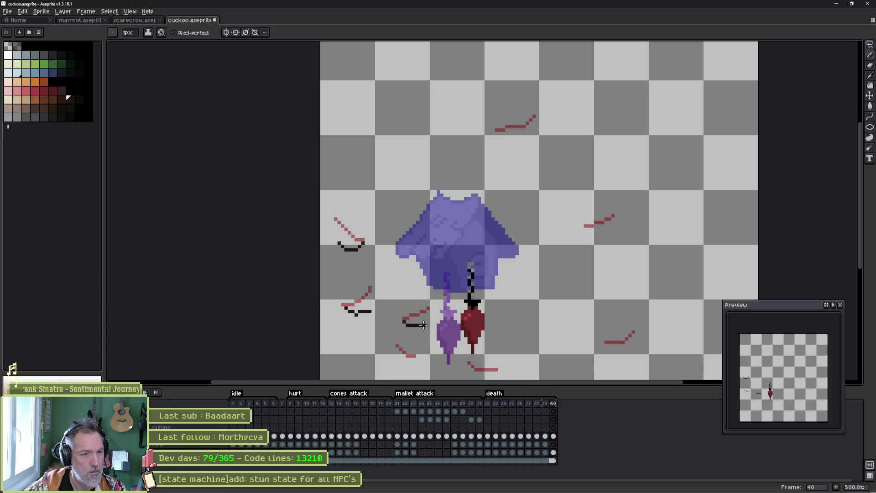
pyautogui.press('Left')
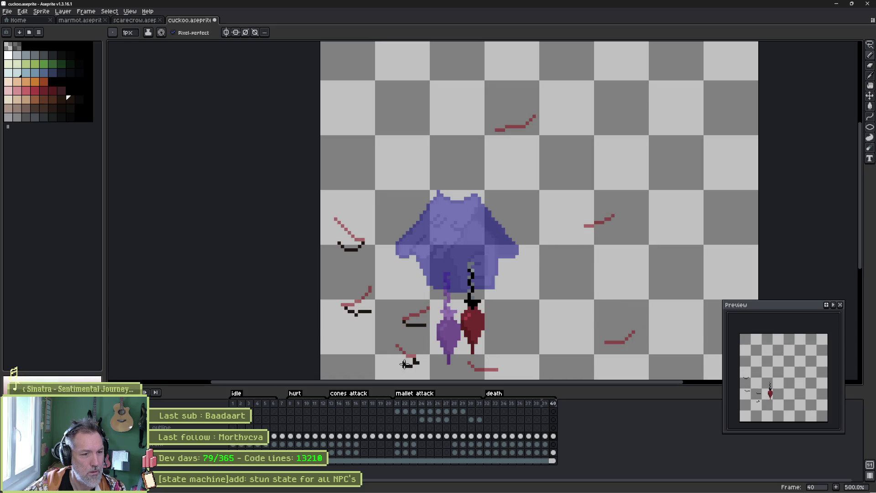
pyautogui.press('Home')
pyautogui.hscroll(2, 488, 319)
# Review frames 39 and 40 and turn on onion skin while on frame 40.
pyautogui.press('Right')
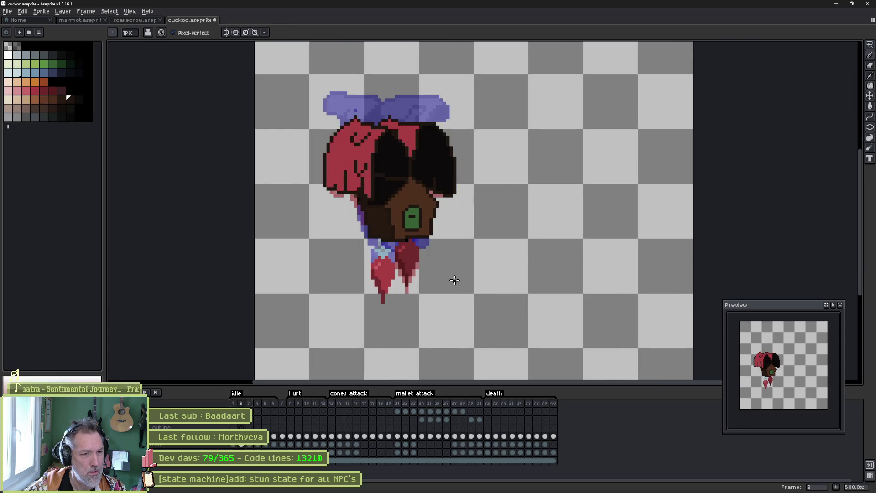
pyautogui.press('End')
pyautogui.press('Home')
pyautogui.press('End')
pyautogui.press('Left')
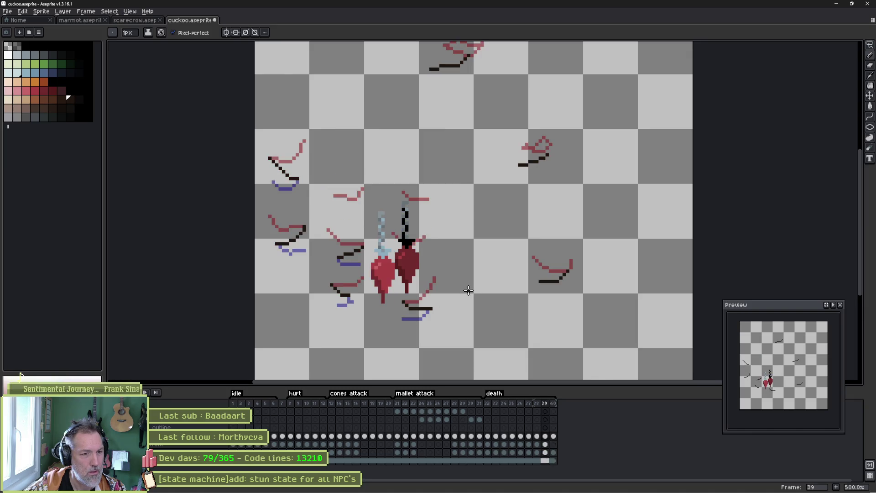
pyautogui.press('Right')
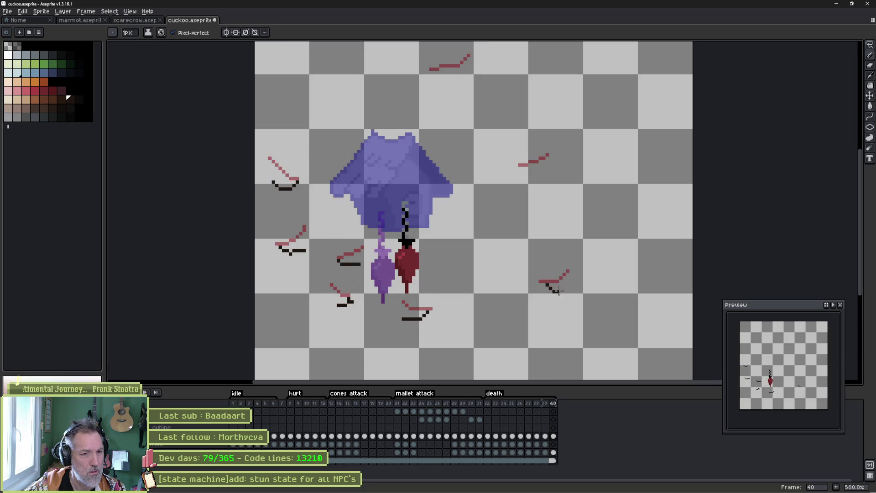
pyautogui.press('F3')
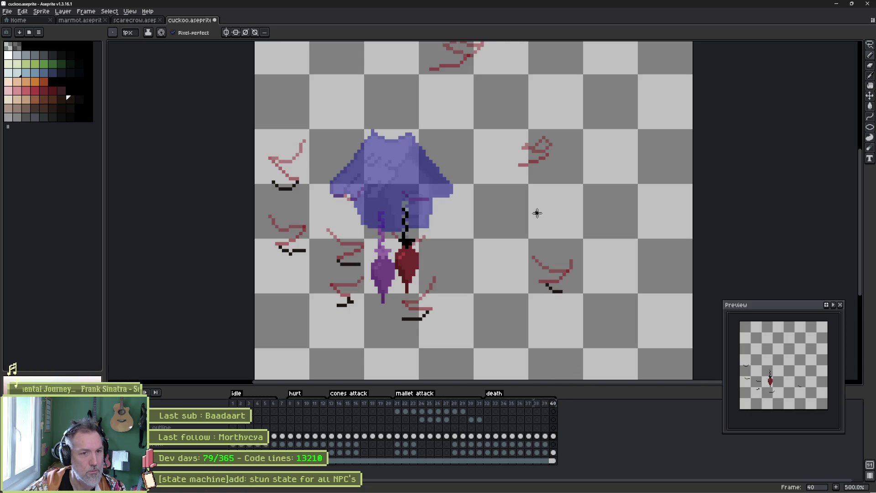
pyautogui.scroll(2, 470, 130)
# Draw dark shadow strokes under the top debris streak and near the roof, preview, and add frame 41.
pyautogui.moveTo(454, 119); pyautogui.dragTo(475, 124)
pyautogui.moveTo(366, 245); pyautogui.dragTo(378, 256)
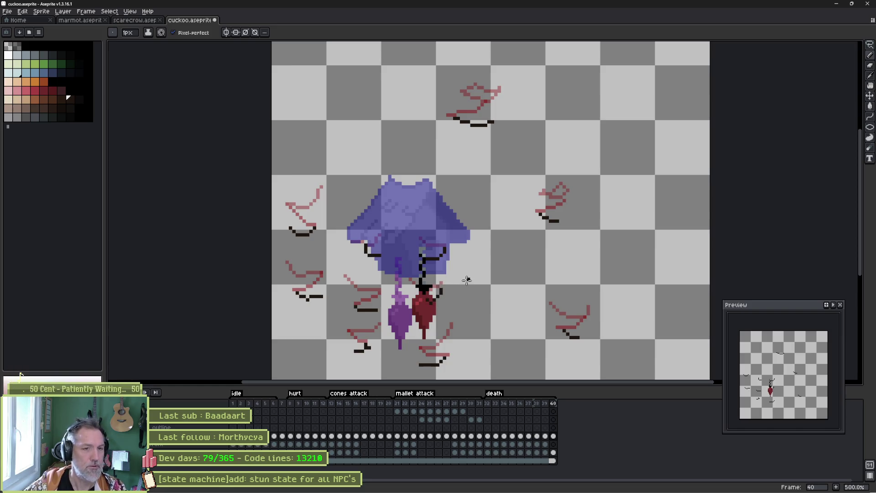
pyautogui.press('Return')
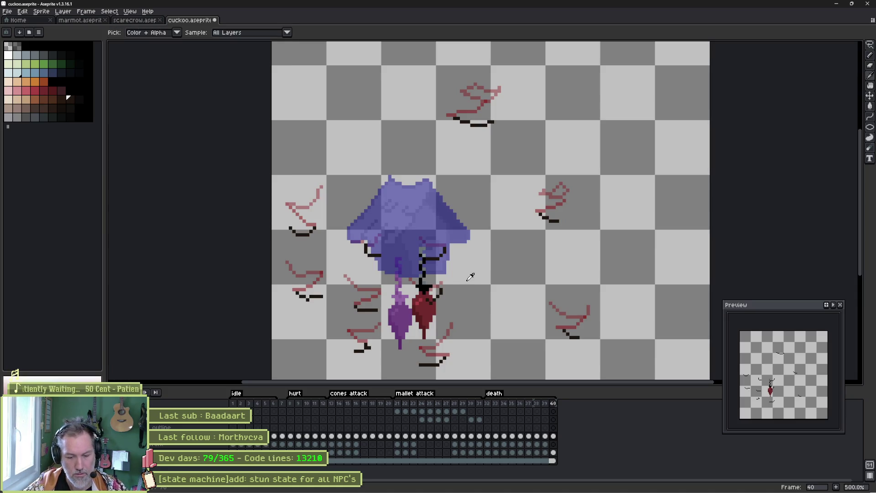
pyautogui.hotkey('alt', 'n')
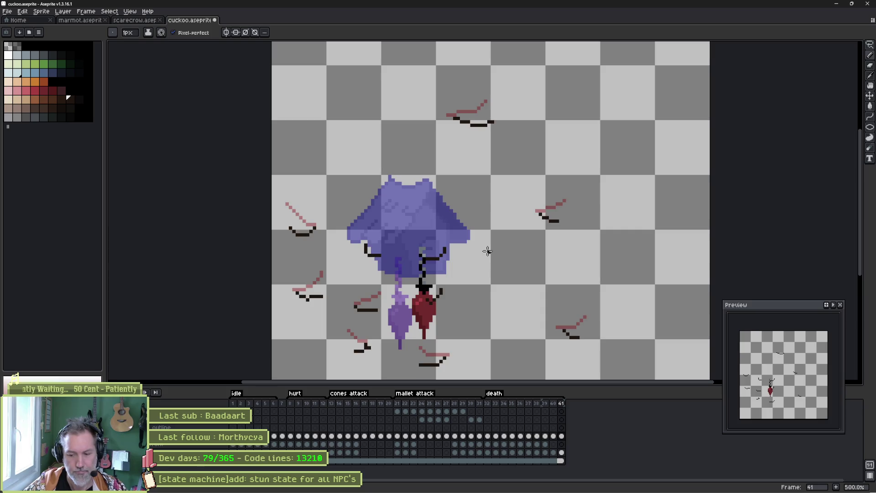
# Clear frame 41 and draw new black shadow strokes beneath each debris mark over the onion skin.
pyautogui.press('Delete')
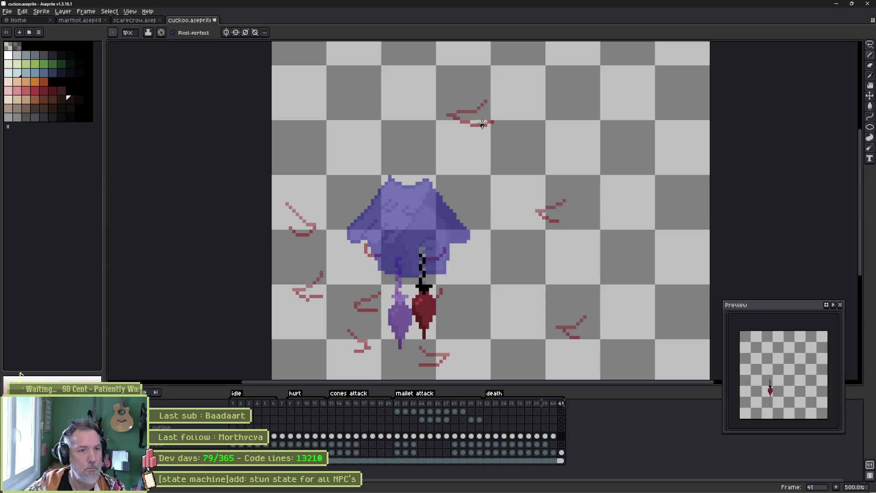
pyautogui.moveTo(464, 131); pyautogui.dragTo(447, 124)
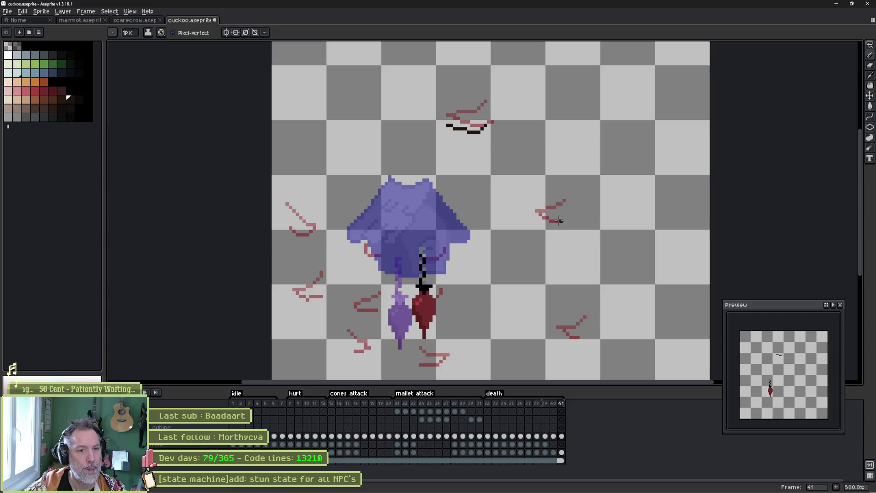
pyautogui.moveTo(549, 224); pyautogui.dragTo(539, 224)
pyautogui.moveTo(578, 338); pyautogui.dragTo(563, 344)
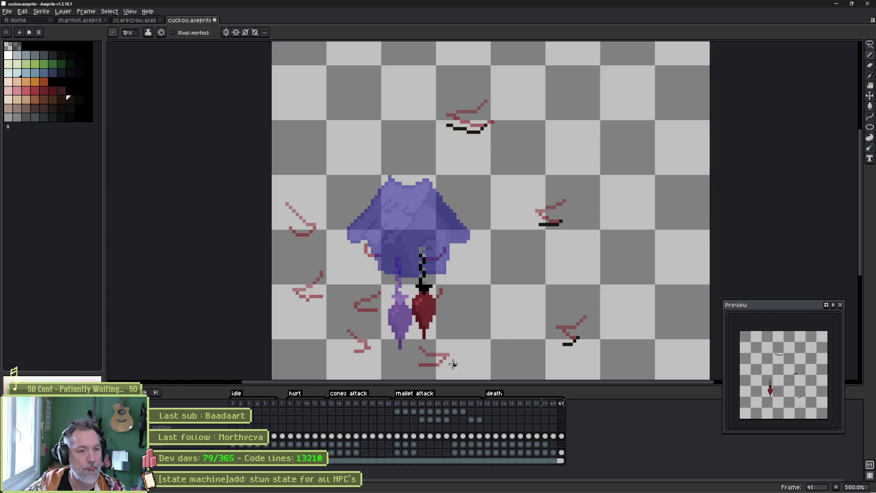
pyautogui.moveTo(427, 370); pyautogui.dragTo(445, 375)
pyautogui.moveTo(355, 353); pyautogui.dragTo(371, 354)
pyautogui.moveTo(374, 310)
pyautogui.mouseDown()
pyautogui.moveTo(355, 316)
pyautogui.moveTo(296, 303)
pyautogui.mouseUp()
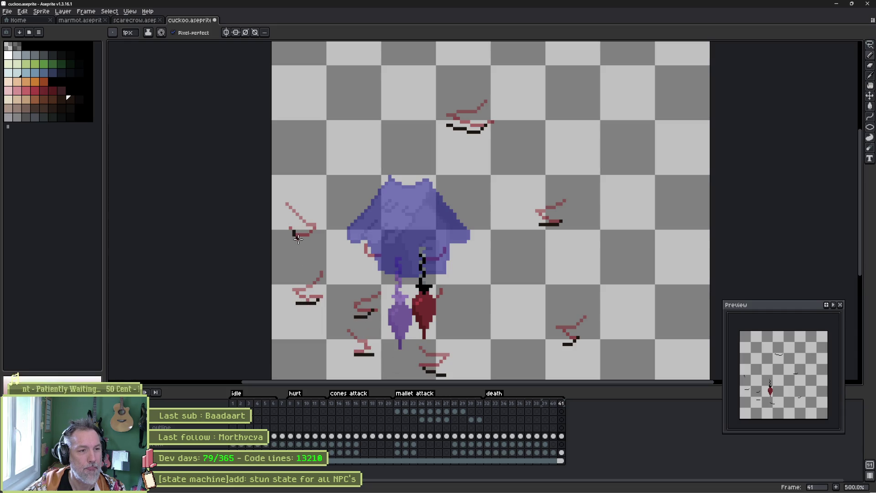
pyautogui.moveTo(375, 260); pyautogui.dragTo(361, 262)
pyautogui.moveTo(426, 269); pyautogui.dragTo(440, 266)
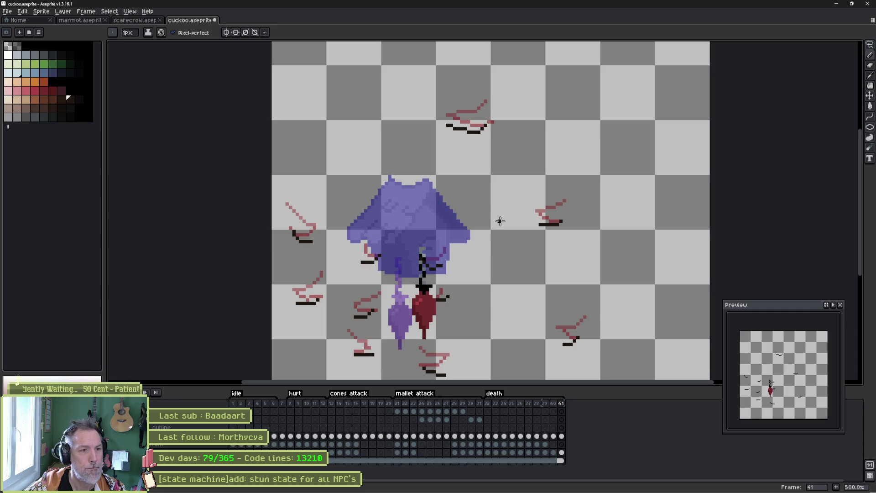
# Preview the death animation, save the cuckoo sprite, and set the death tag's range to frames 32–41.
pyautogui.press('Return')
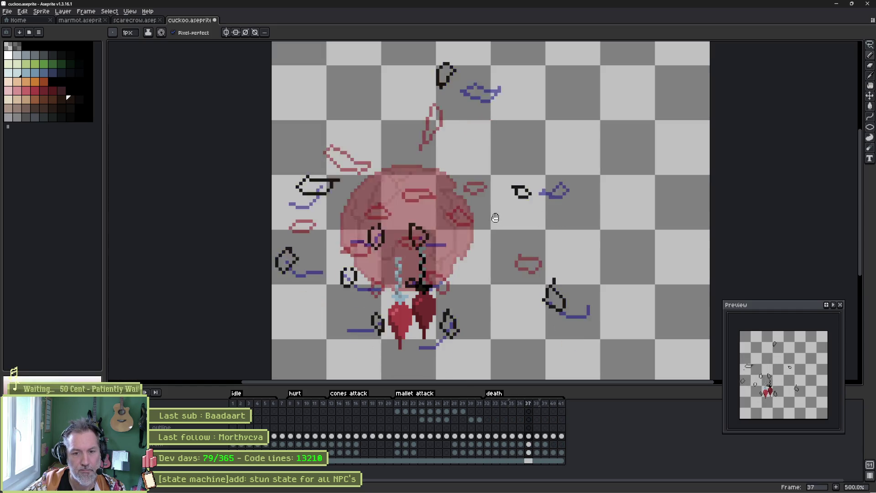
pyautogui.press('Return')
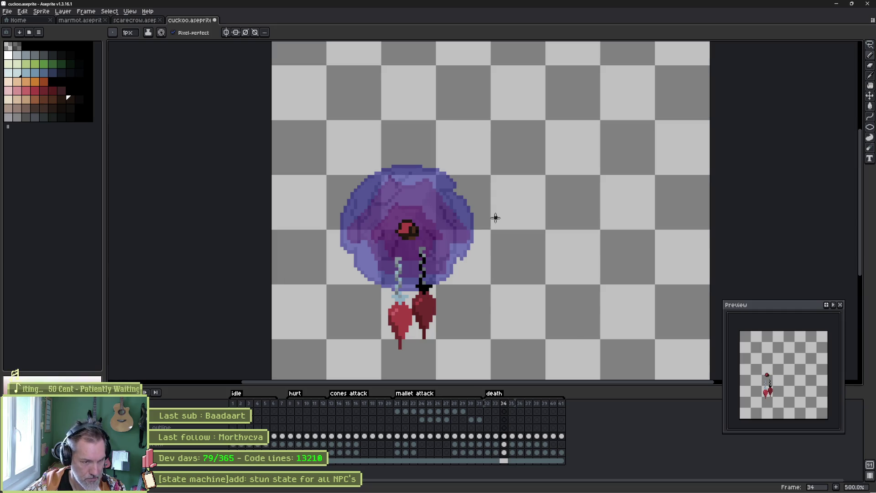
pyautogui.press('Return')
pyautogui.hotkey('ctrl', 's')
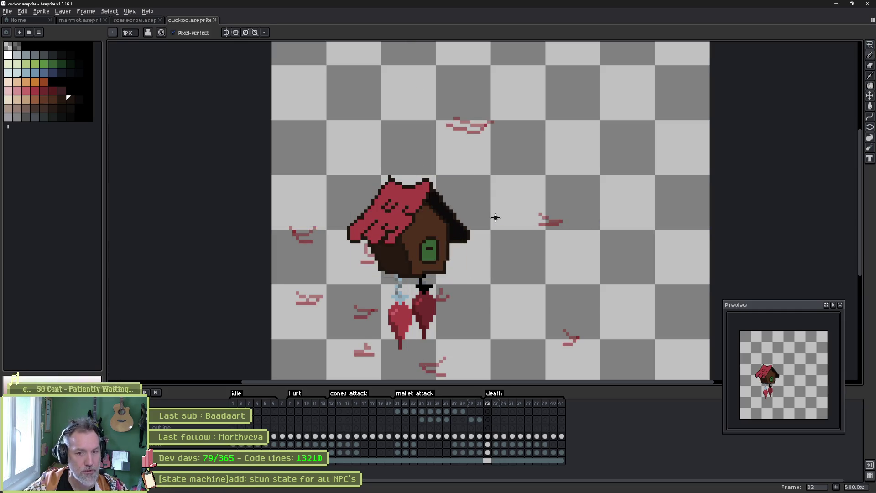
pyautogui.press('F2')
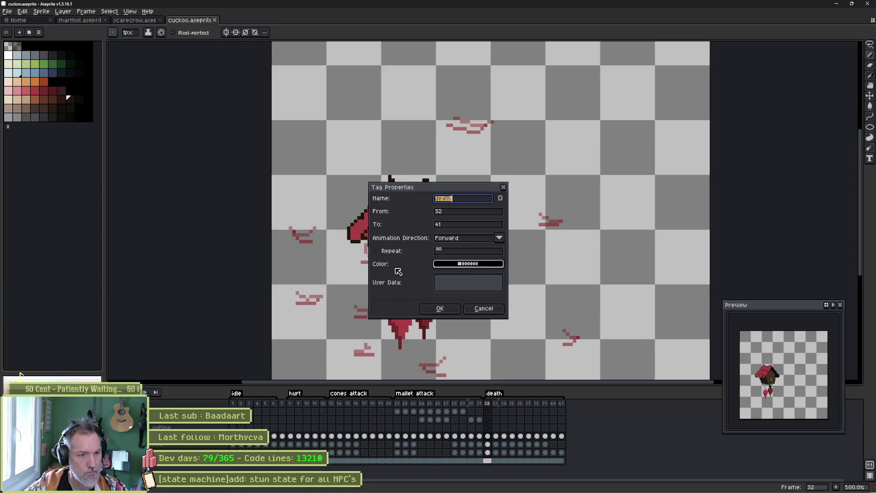
pyautogui.click(441, 311)
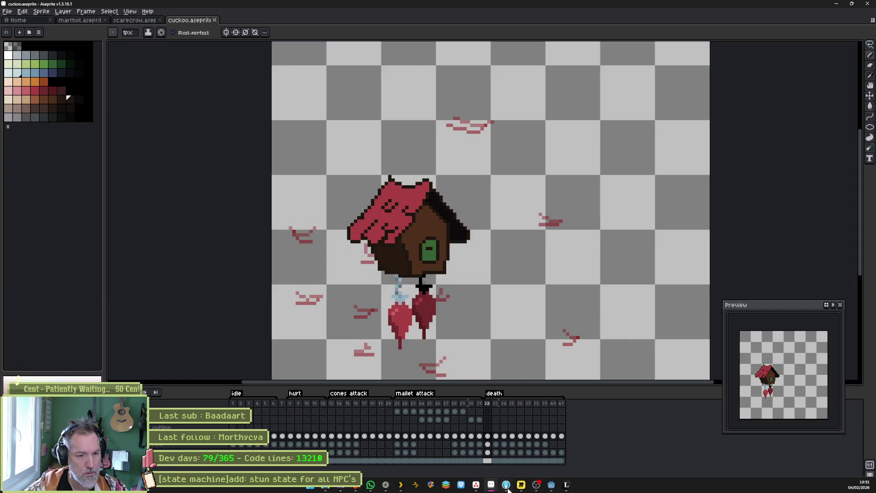
pyautogui.click(551, 485)
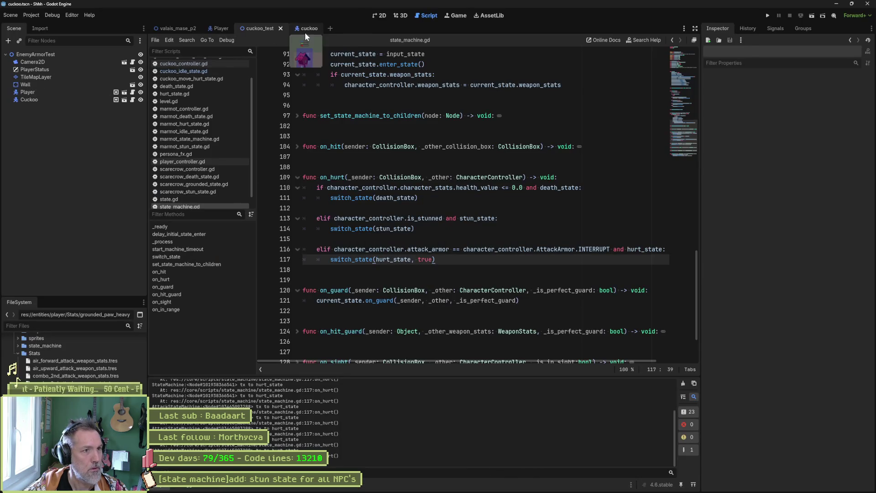
# Switch to the cuckoo scene, inspect its Sprite2D's Aseprite import settings, and run the scene.
pyautogui.click(305, 30)
pyautogui.click(50, 77)
pyautogui.scroll(-10, 785, 319)
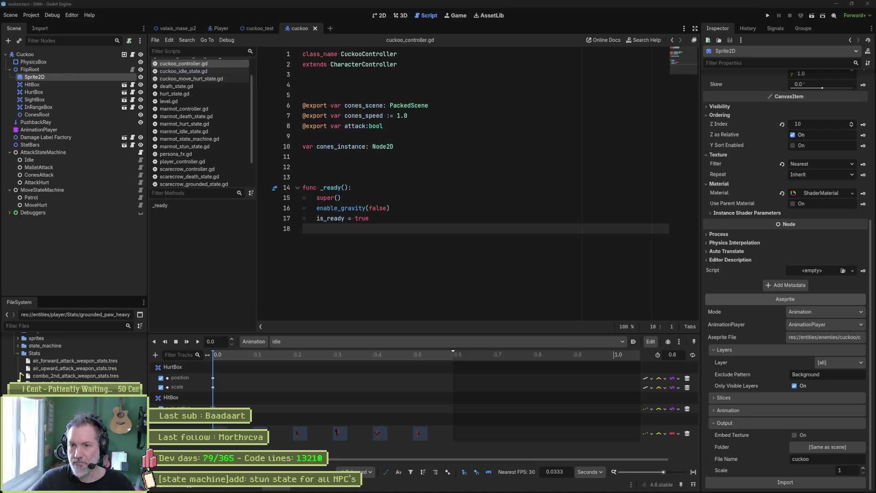
pyautogui.press('F6')
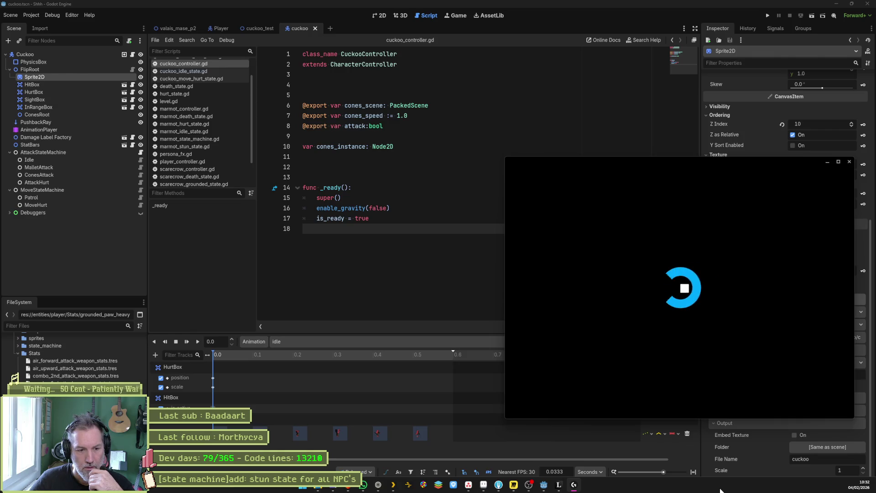
# Scroll through G HUB's What's New firmware notes and dismiss them with GOT IT.
pyautogui.moveTo(810, 491)
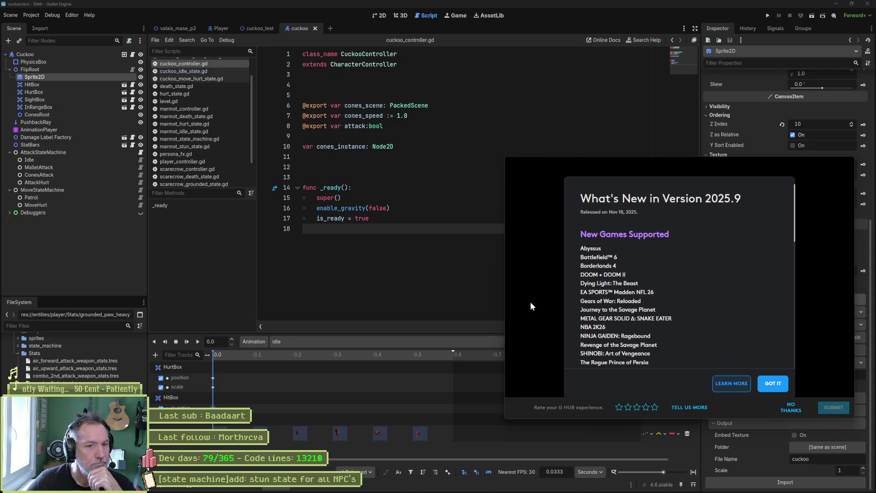
pyautogui.scroll(-10, 684, 289)
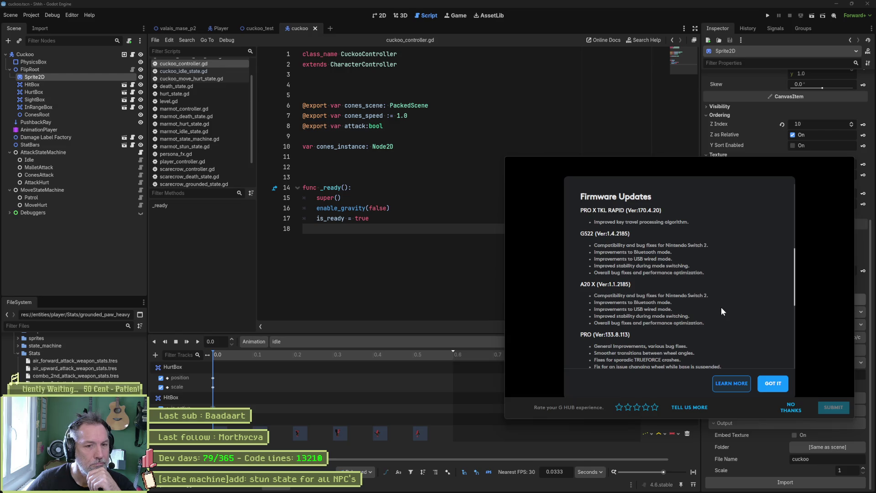
pyautogui.scroll(-1, 725, 306)
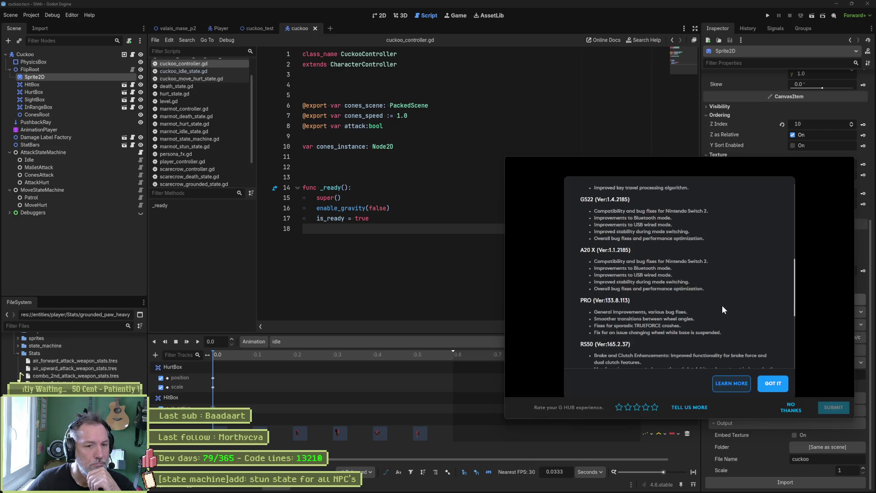
pyautogui.click(779, 387)
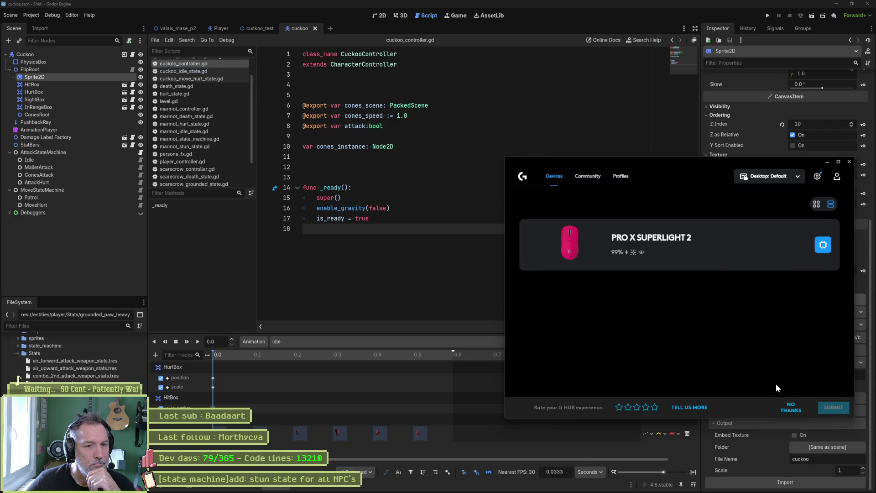
# Decline G HUB's rating prompt, close G HUB, and open the Idle node's cuckoo_idle_state.gd script.
pyautogui.click(793, 252)
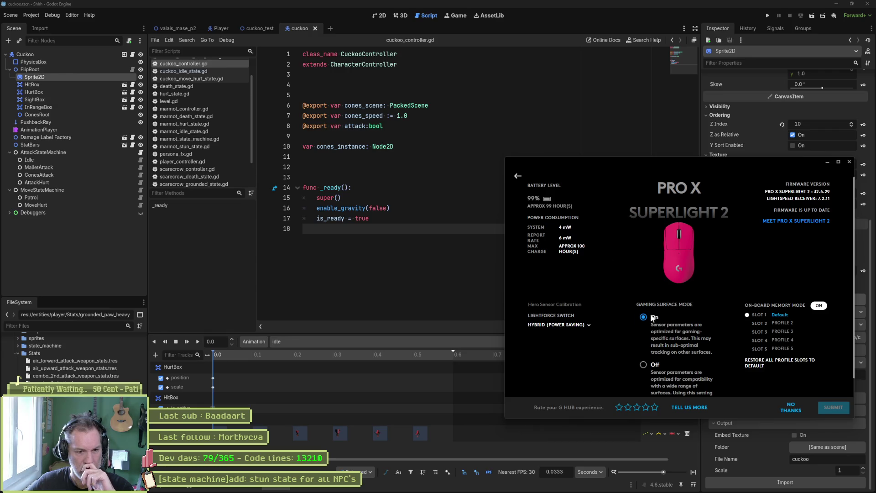
pyautogui.click(790, 408)
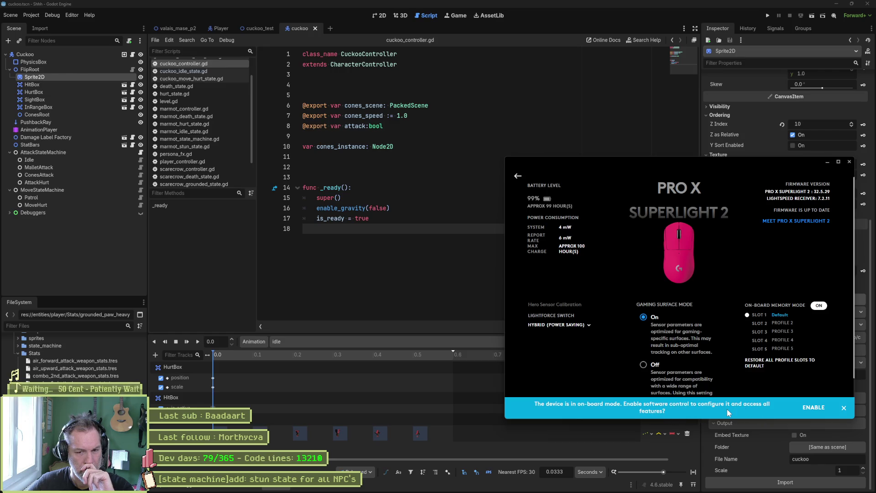
pyautogui.click(849, 161)
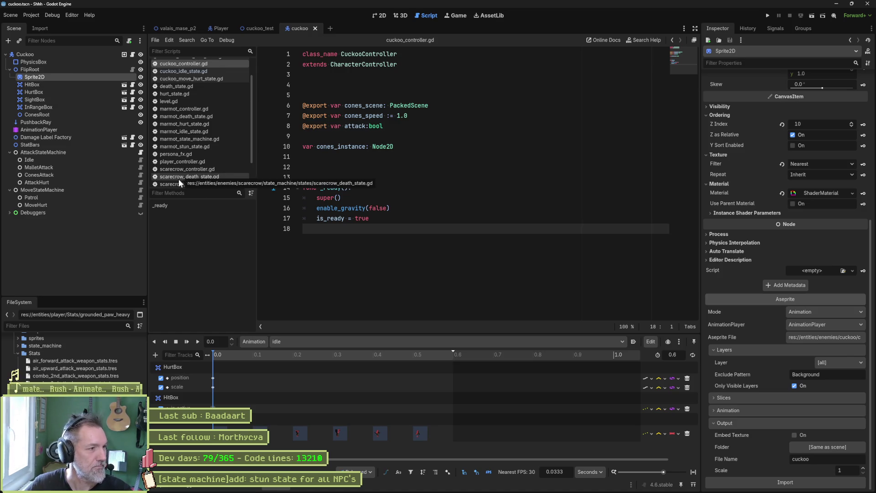
pyautogui.click(141, 159)
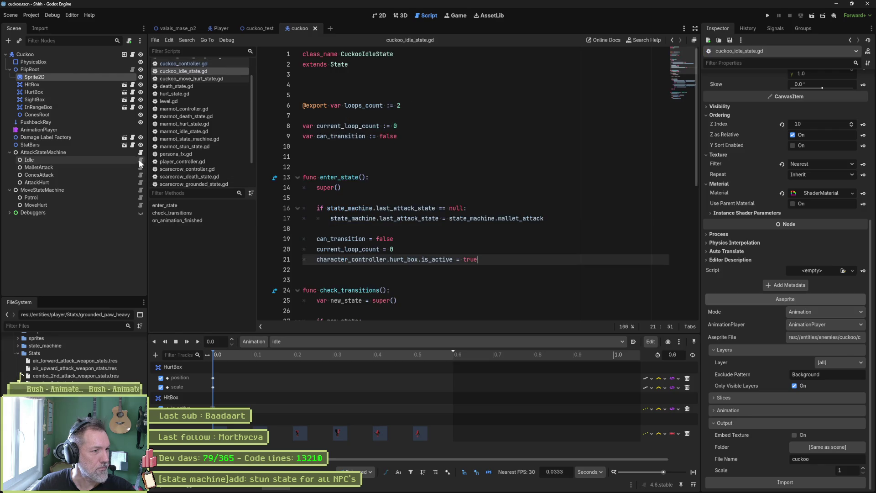
# Duplicate cuckoo_idle_state.gd in the FileSystem as cuckoo_hurt_state.gd.
pyautogui.rightClick(182, 72)
pyautogui.click(243, 151)
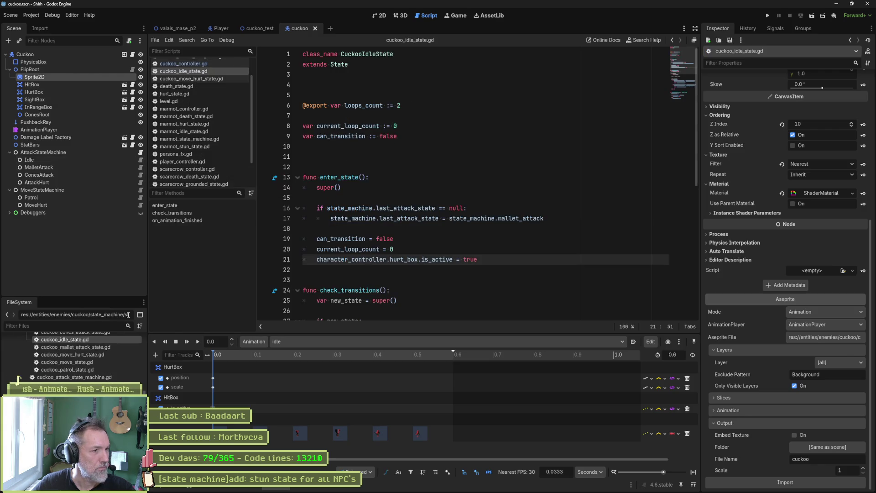
pyautogui.hotkey('ctrl', 'd')
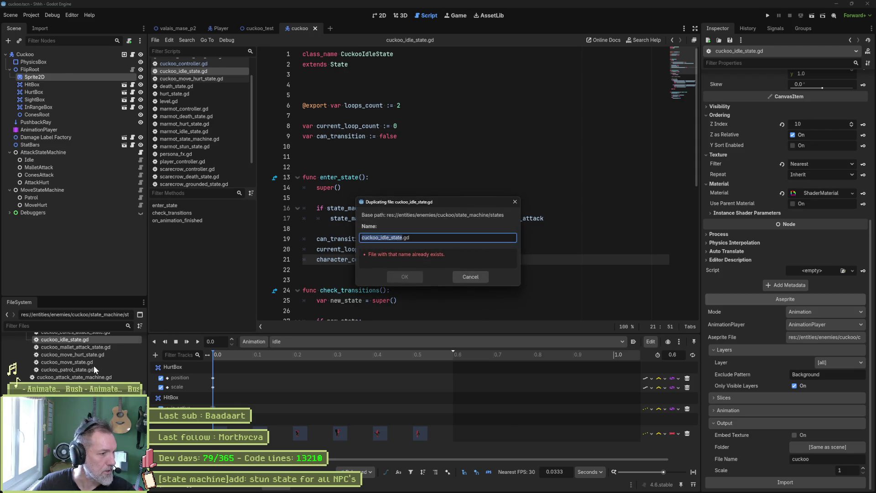
pyautogui.press('Left')
pyautogui.press('Right')
pyautogui.press('Right')
pyautogui.press('Right')
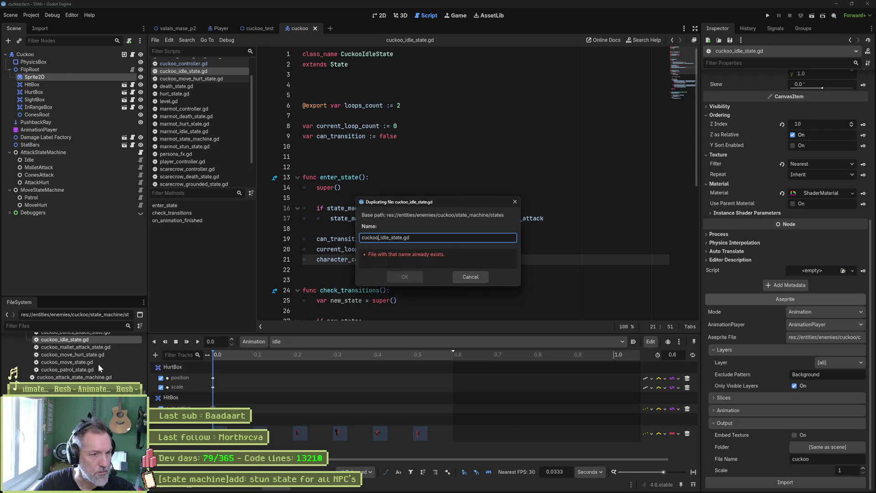
pyautogui.press('Delete')
pyautogui.press('Delete')
pyautogui.press('Delete')
pyautogui.press('Delete')
pyautogui.write('hurt')
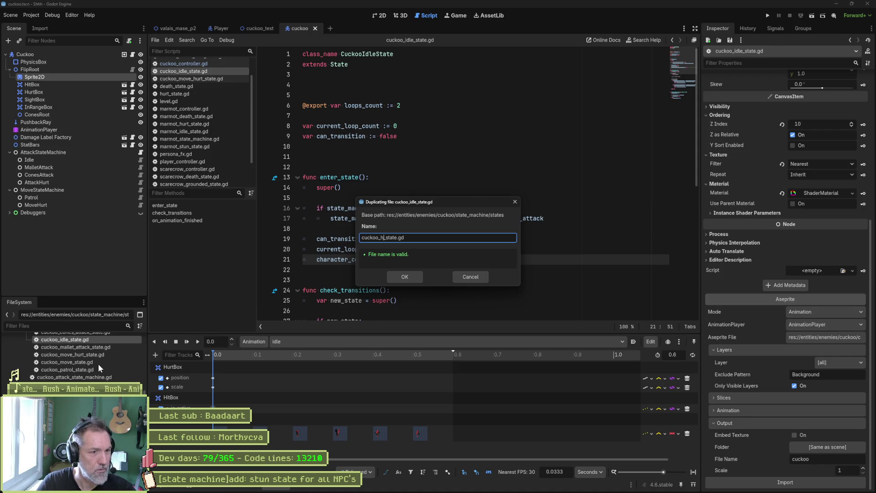
pyautogui.press('Return')
# Change the new script to class_name CuckooHurtState extending HurtState, delete its body, and save.
pyautogui.doubleClick(92, 338)
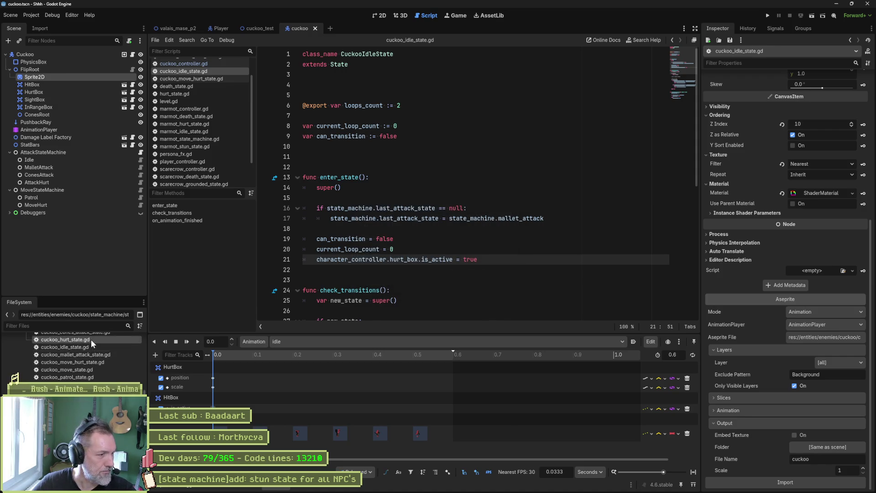
pyautogui.moveTo(362, 54); pyautogui.dragTo(376, 54)
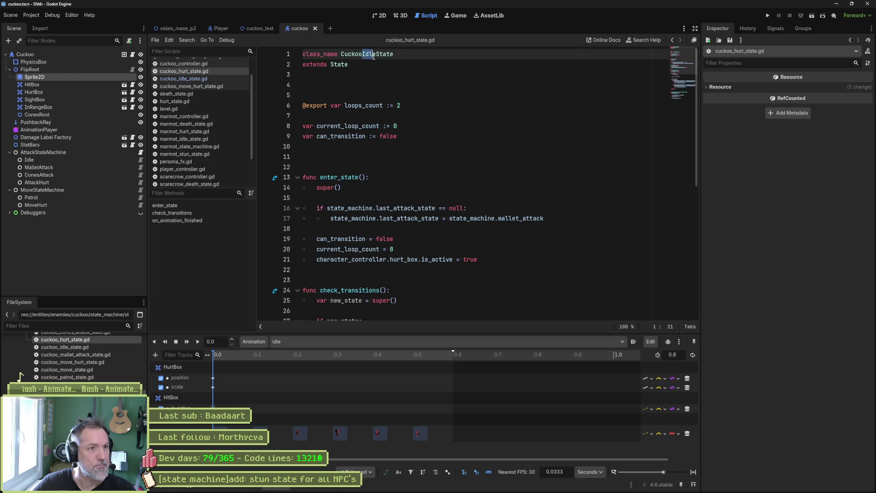
pyautogui.write('Hurt')
pyautogui.press('Down')
pyautogui.hotkey('ctrl', 'shift', 'Left')
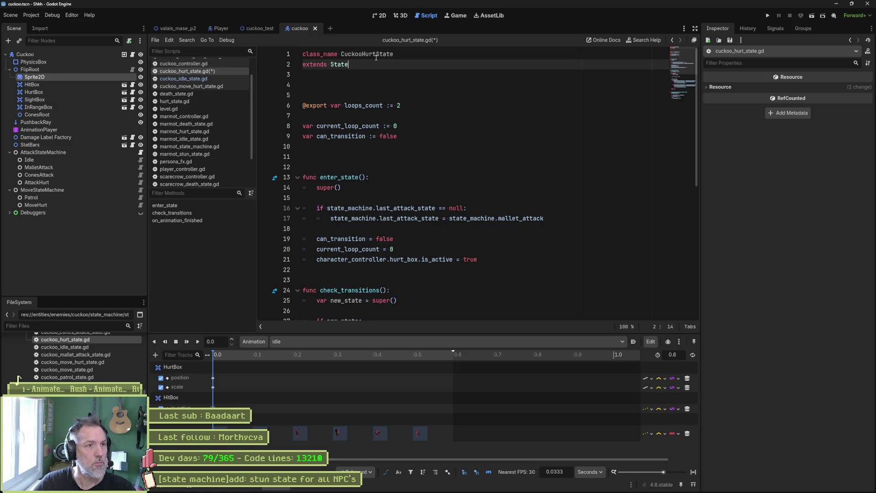
pyautogui.write('Hurt')
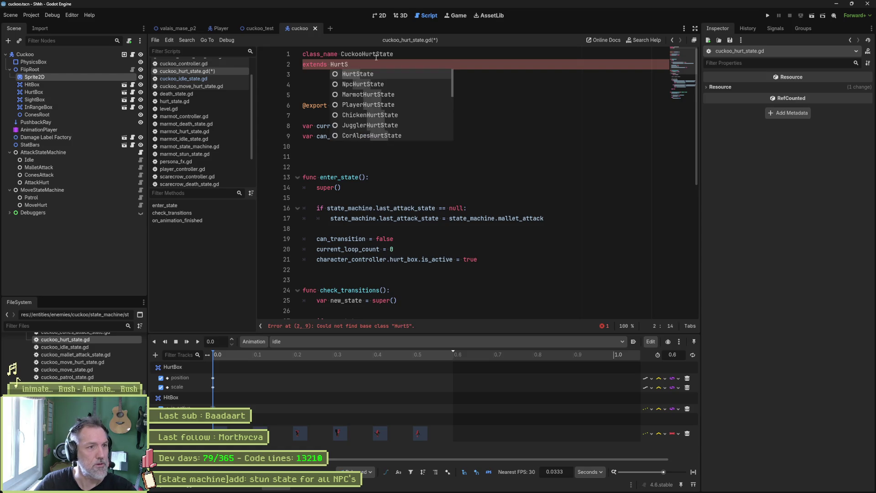
pyautogui.press('Return')
pyautogui.press('Down')
pyautogui.press('Delete')
pyautogui.hotkey('ctrl', 'shift', 'k')
pyautogui.hotkey('ctrl', 'shift', 'k')
pyautogui.hotkey('ctrl', 'shift', 'k')
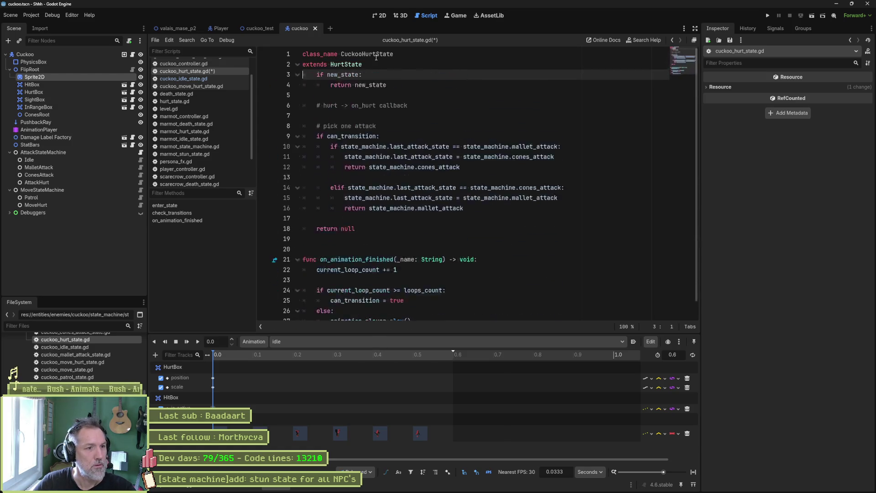
pyautogui.hotkey('ctrl', 's')
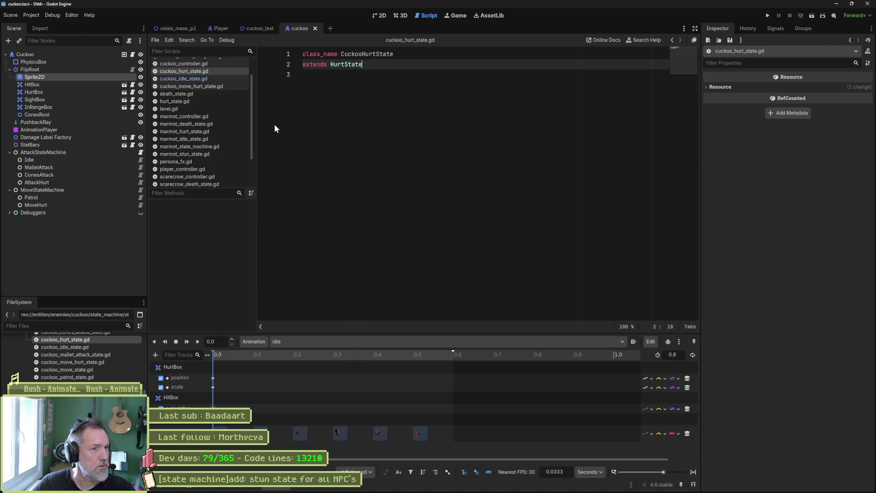
# Search the add-node dialog under AttackStateMachine for 'hurt', then cancel without adding anything.
pyautogui.click(73, 152)
pyautogui.hotkey('ctrl', 'a')
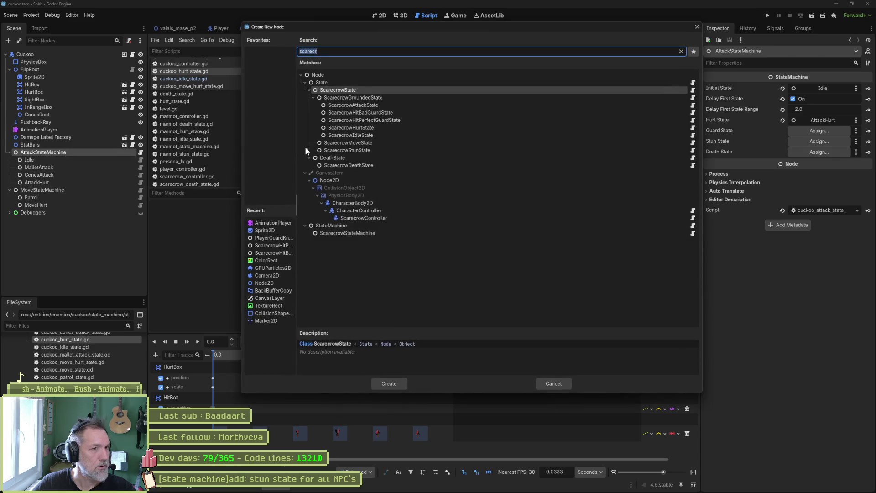
pyautogui.write('hurt')
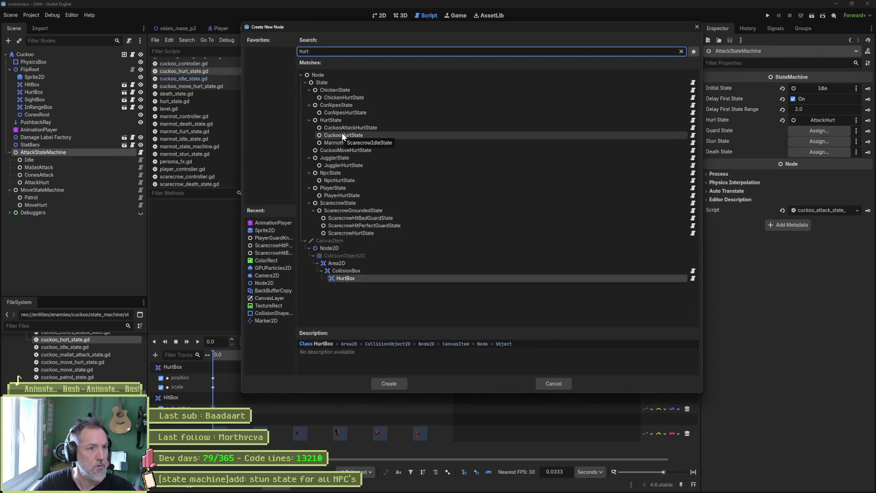
pyautogui.press('Escape')
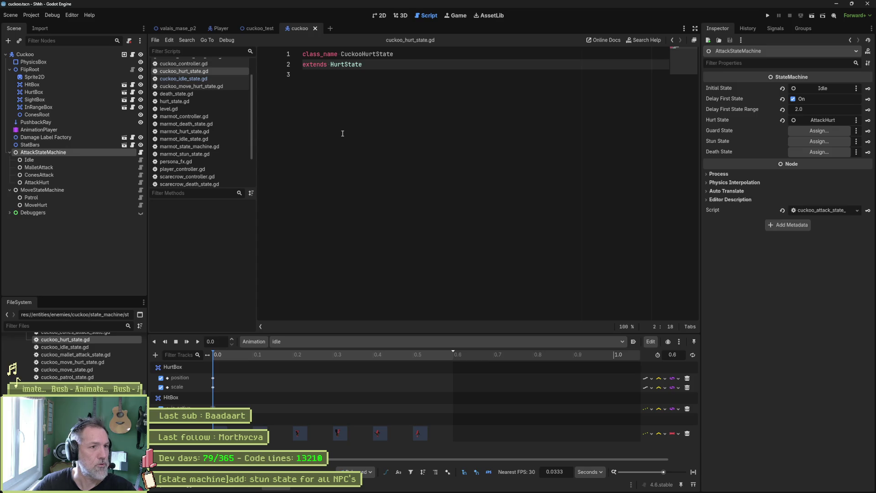
# Change the script to class_name CuckooDeathState extending DeathState and save it.
pyautogui.doubleClick(342, 64)
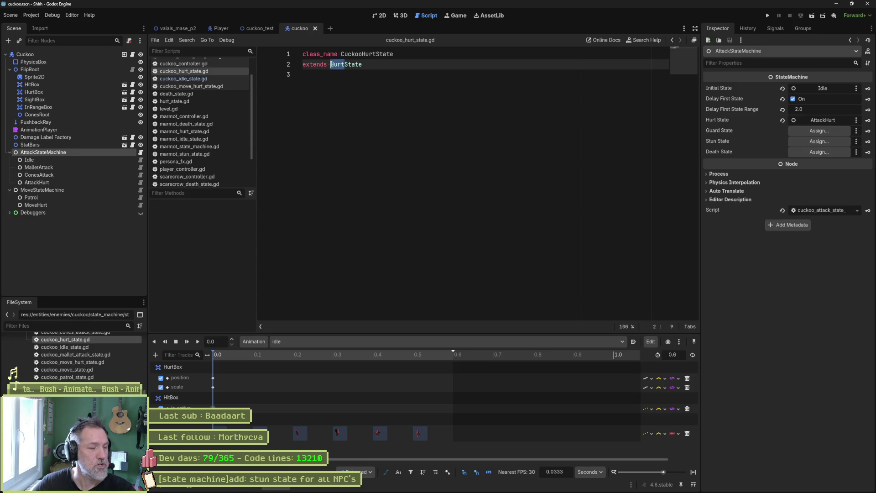
pyautogui.hotkey('shift', 'alt', 'o')
pyautogui.write('deat')
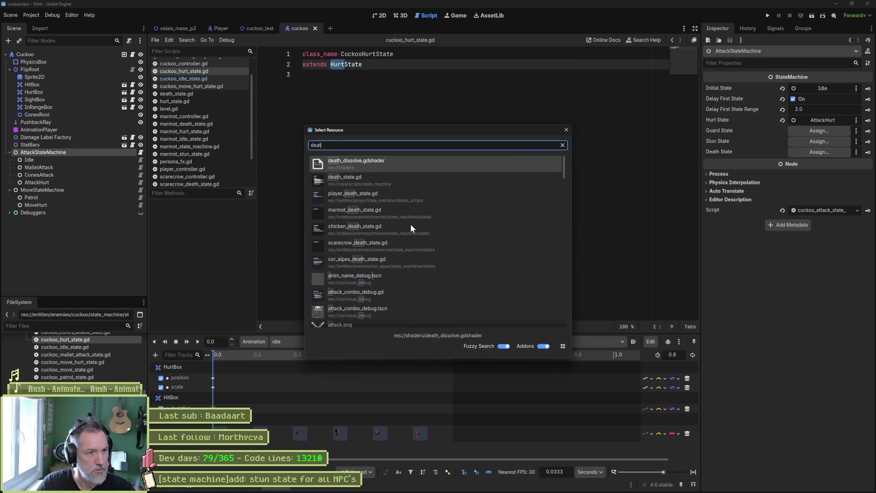
pyautogui.press('Escape')
pyautogui.write('Death')
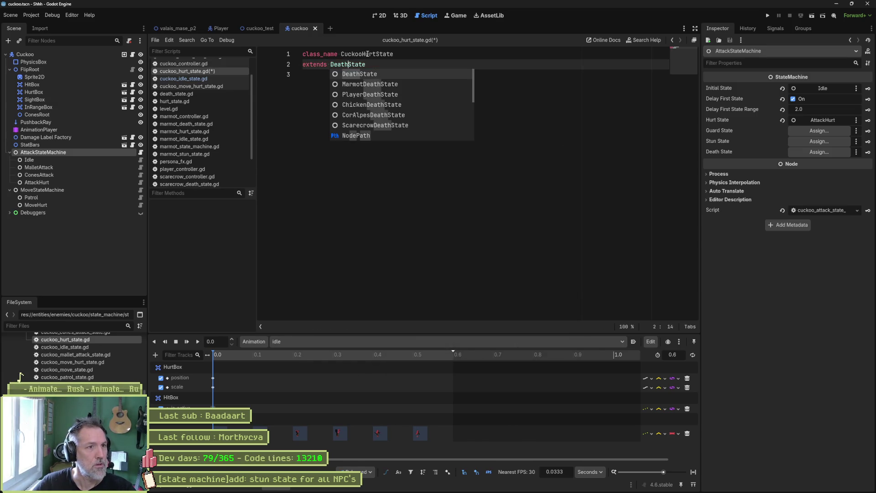
pyautogui.moveTo(362, 54); pyautogui.dragTo(378, 54)
pyautogui.write('Death')
pyautogui.hotkey('ctrl', 's')
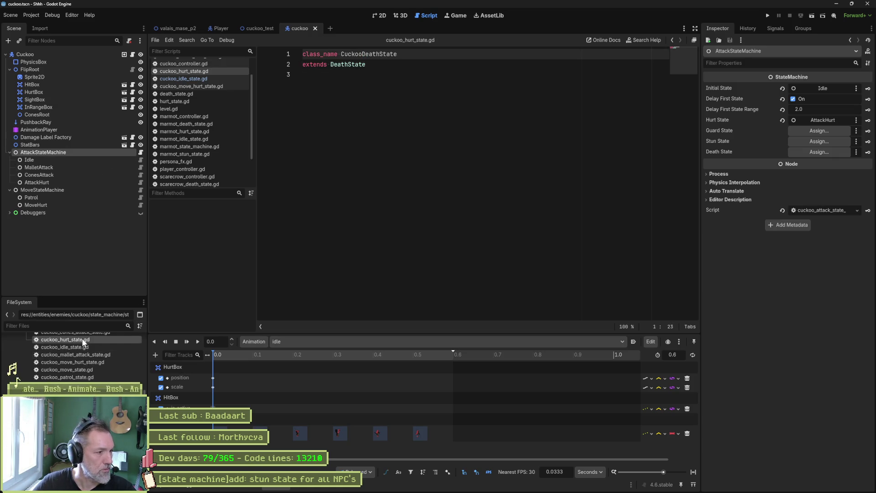
# Rename the script file from cuckoo_hurt_state.gd to cuckoo_death_state.gd.
pyautogui.press('F2')
pyautogui.press('Left')
pyautogui.press('Right')
pyautogui.press('Right')
pyautogui.press('Right')
pyautogui.press('Delete')
pyautogui.press('Delete')
pyautogui.press('Delete')
pyautogui.press('Delete')
pyautogui.write('death')
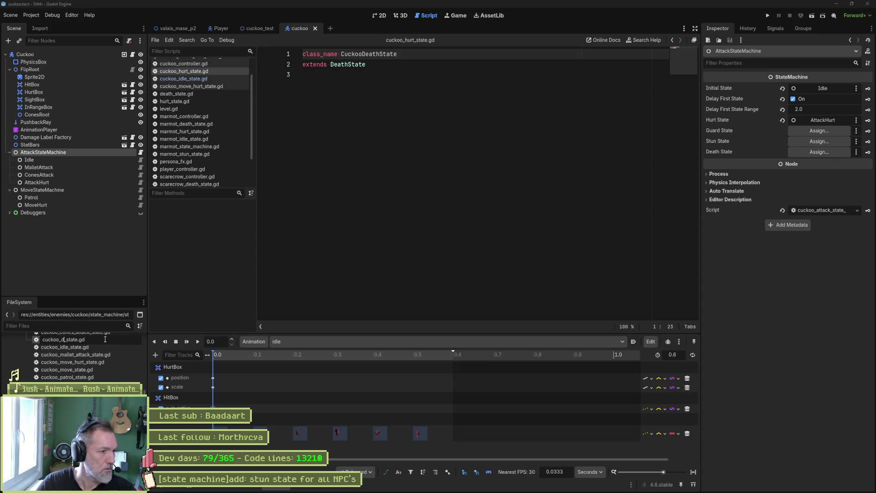
pyautogui.press('Return')
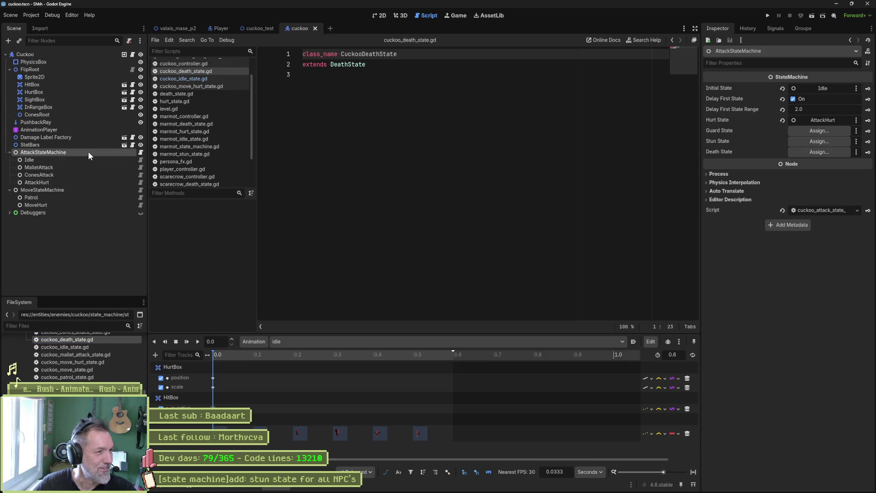
# Add a CuckooDeathState child found by searching 'death', and rename the node from CuckooDeathState to Death.
pyautogui.hotkey('ctrl', 'a')
pyautogui.write('death')
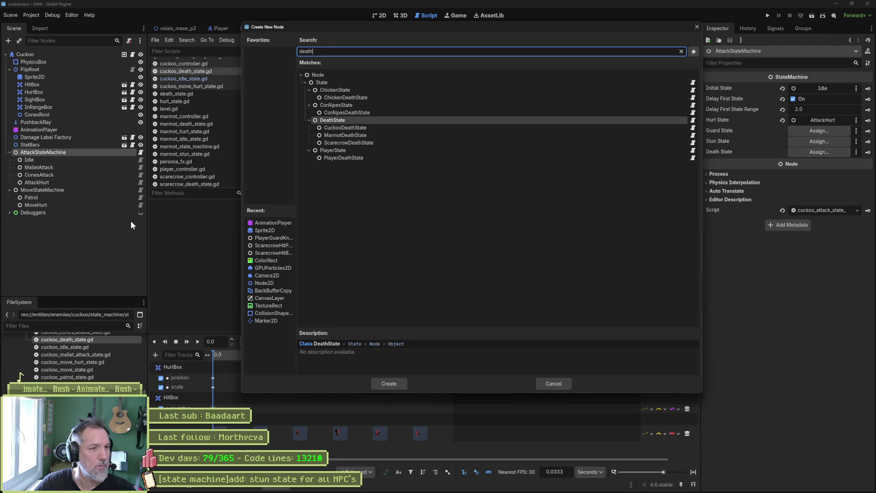
pyautogui.press('Down')
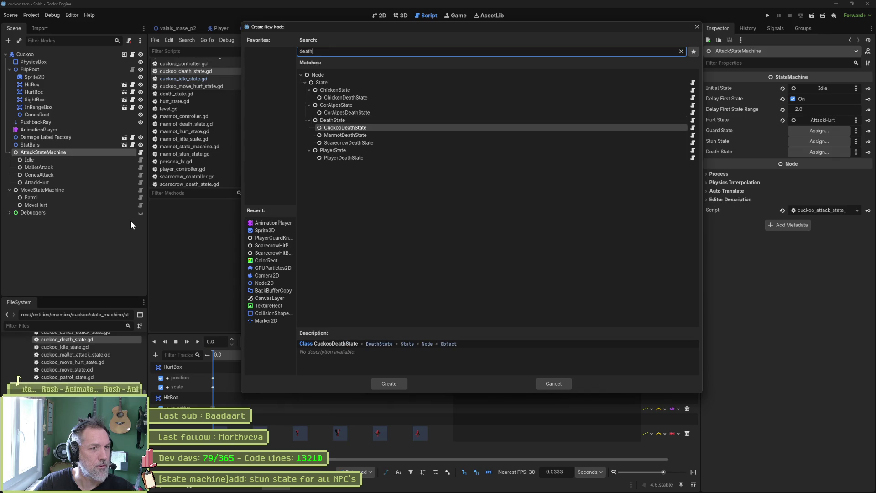
pyautogui.press('Return')
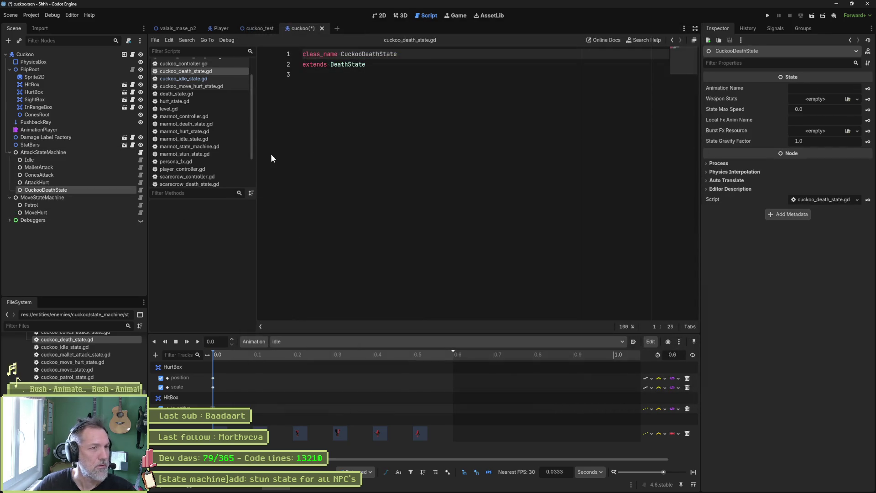
pyautogui.click(100, 190)
pyautogui.press('Home')
pyautogui.press('Delete')
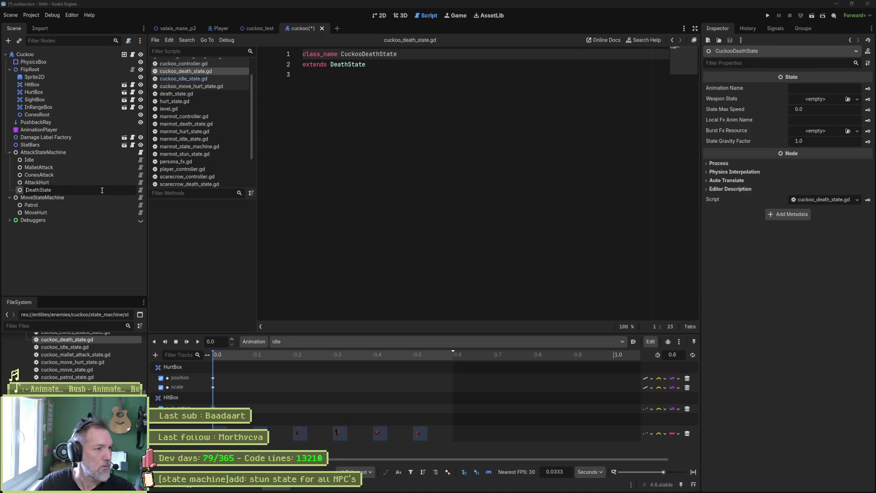
pyautogui.press('BackSpace')
pyautogui.press('Return')
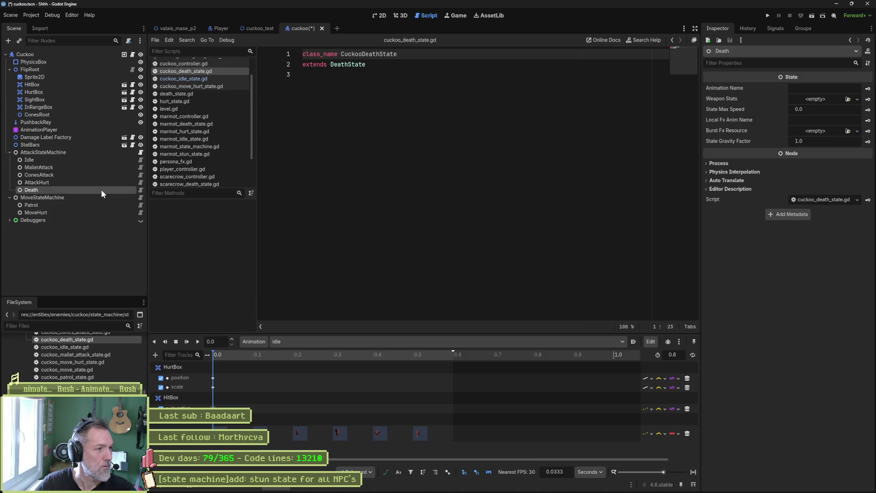
pyautogui.click(140, 153)
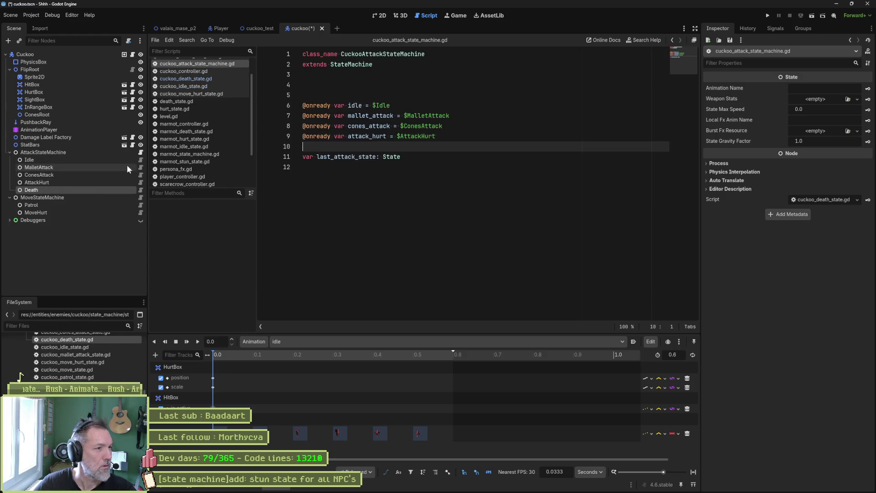
pyautogui.moveTo(43, 193)
pyautogui.mouseDown()
pyautogui.moveTo(329, 171)
pyautogui.moveTo(340, 147)
pyautogui.mouseUp()
pyautogui.hotkey('ctrl', 's')
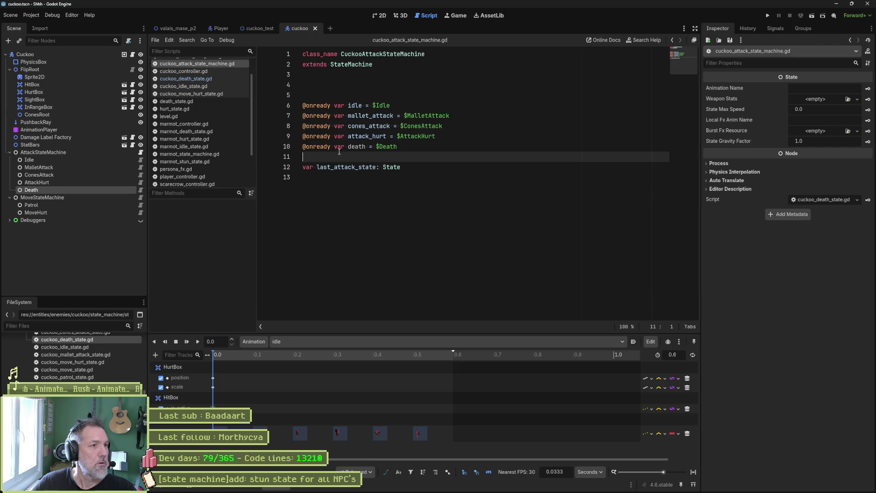
pyautogui.click(264, 30)
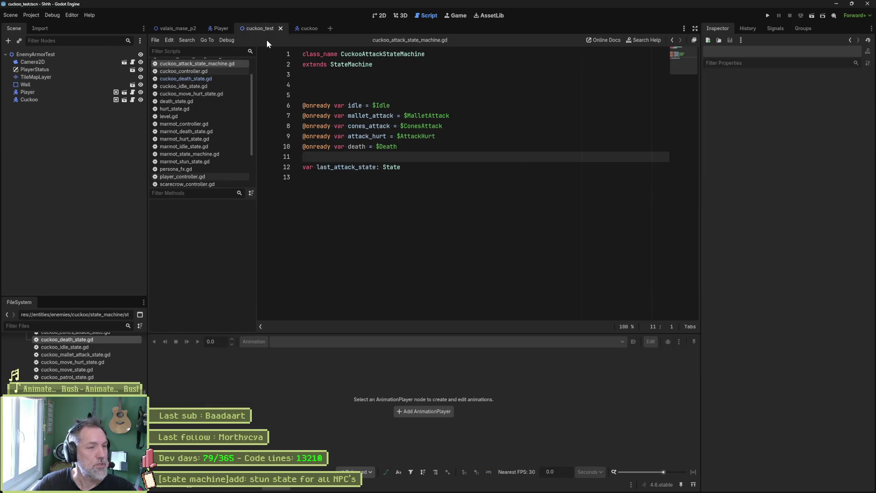
# Set the test scene Cuckoo's Health Max to 1, then run and stop cuckoo_test.
pyautogui.click(83, 98)
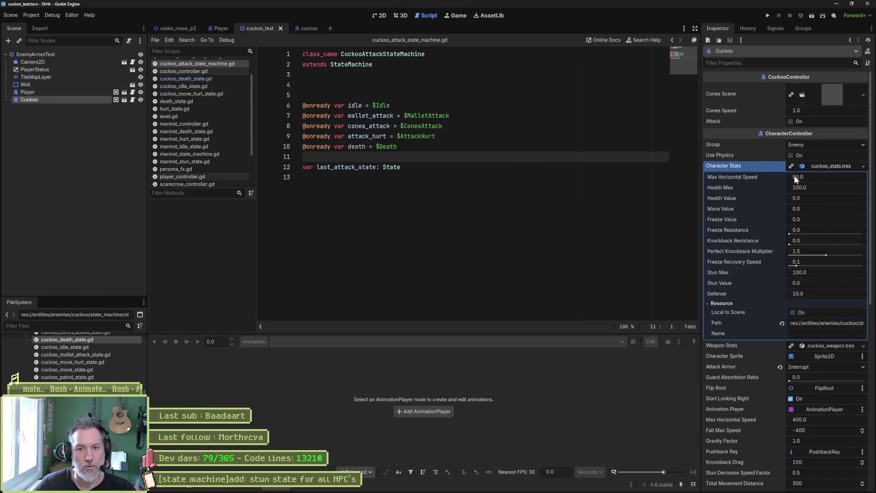
pyautogui.click(820, 191)
pyautogui.write('1')
pyautogui.press('Return')
pyautogui.press('F6')
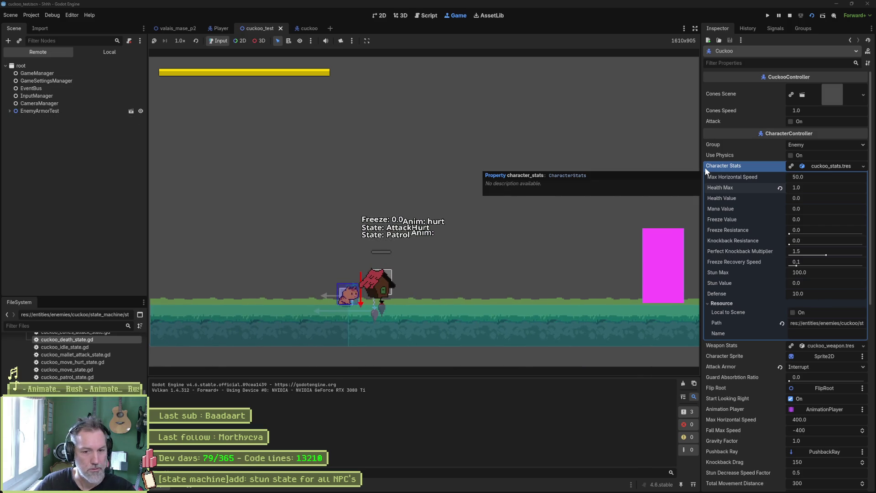
pyautogui.press('F8')
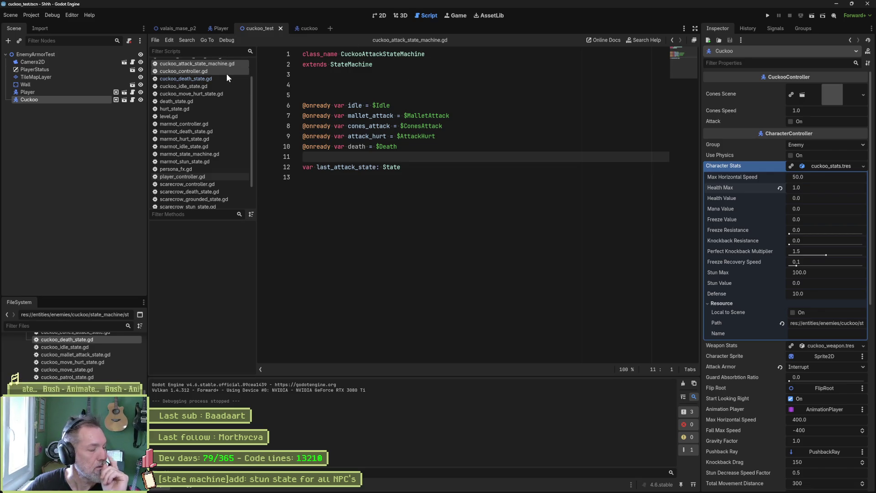
# In the cuckoo scene, change the Death state's animation name to start with 'de'.
pyautogui.click(298, 29)
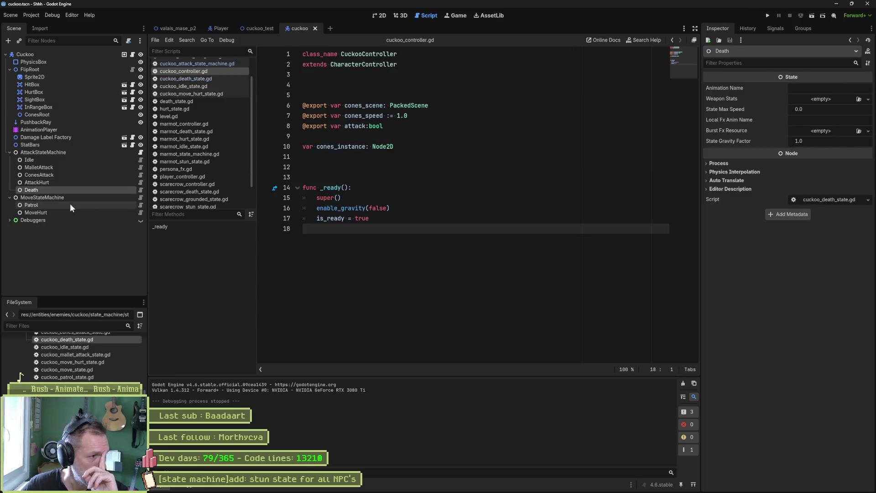
pyautogui.click(823, 89)
pyautogui.write('death')
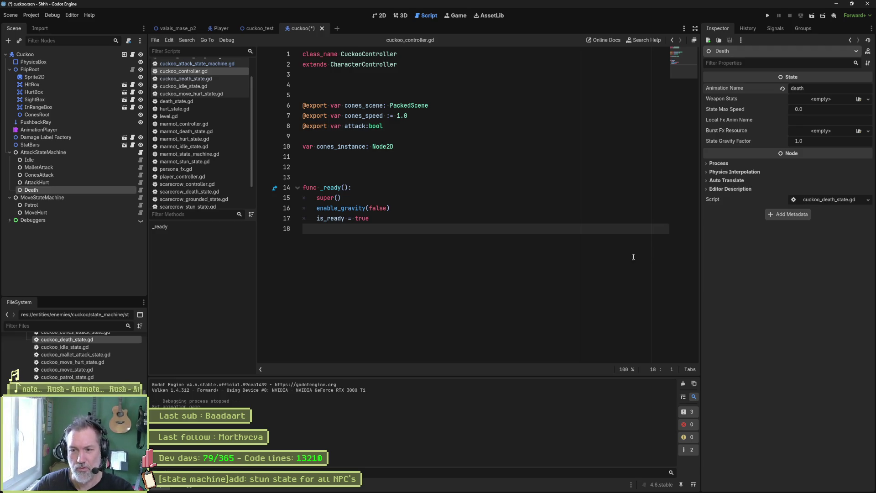
# Rerun the cuckoo_test scene, see the cuckoo stop at AttackHurt, and end the run.
pyautogui.click(262, 28)
pyautogui.press('F6')
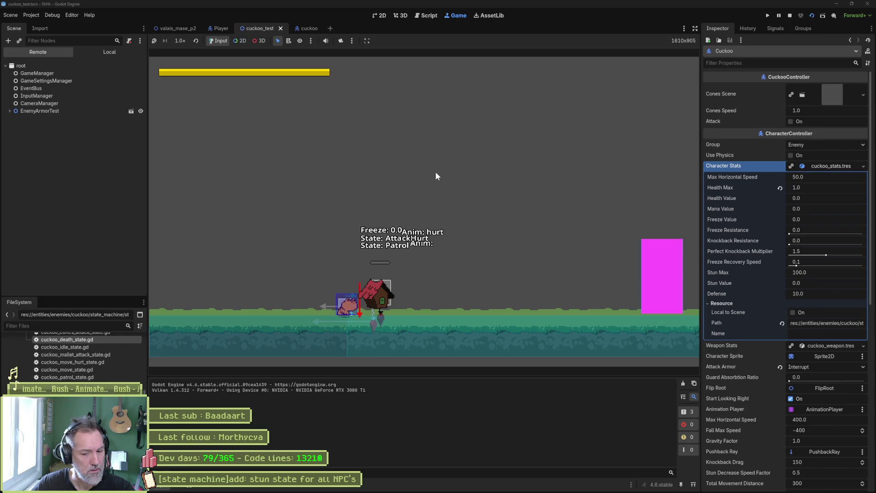
pyautogui.press('F8')
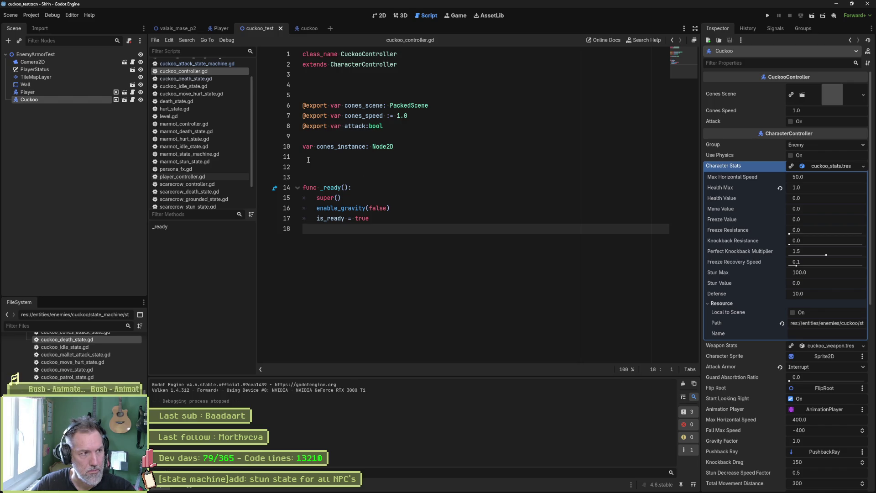
pyautogui.scroll(-3, 196, 174)
# Inspect the health and death_state condition in state_machine.gd's on_hurt function.
pyautogui.click(193, 196)
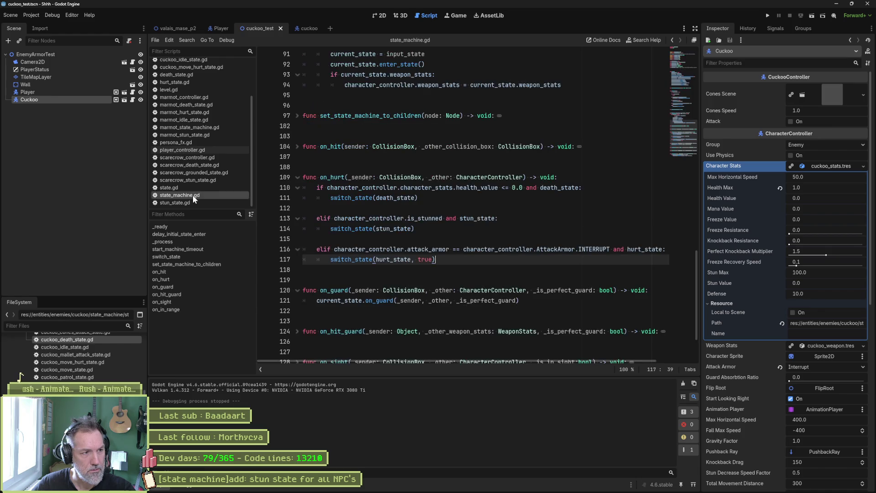
pyautogui.click(178, 279)
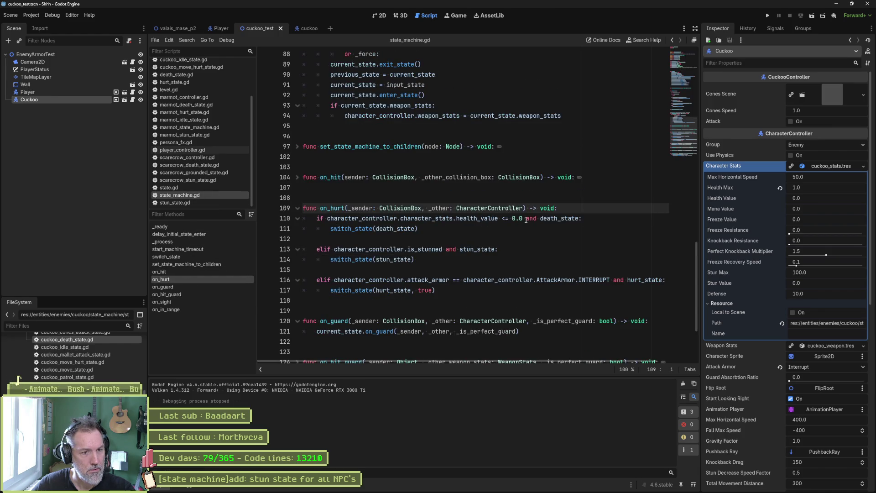
pyautogui.moveTo(577, 220); pyautogui.dragTo(510, 220)
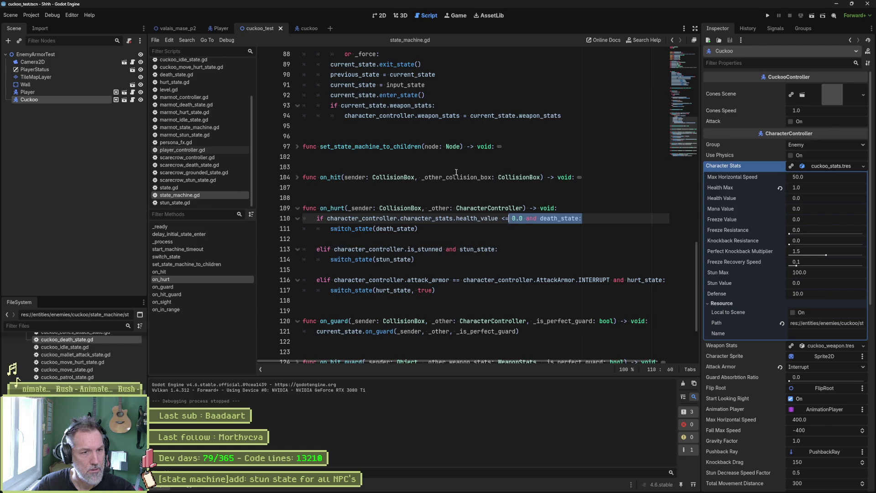
# Assign the Death node as AttackStateMachine's Death State, then test-run cuckoo_test and stop it.
pyautogui.click(134, 101)
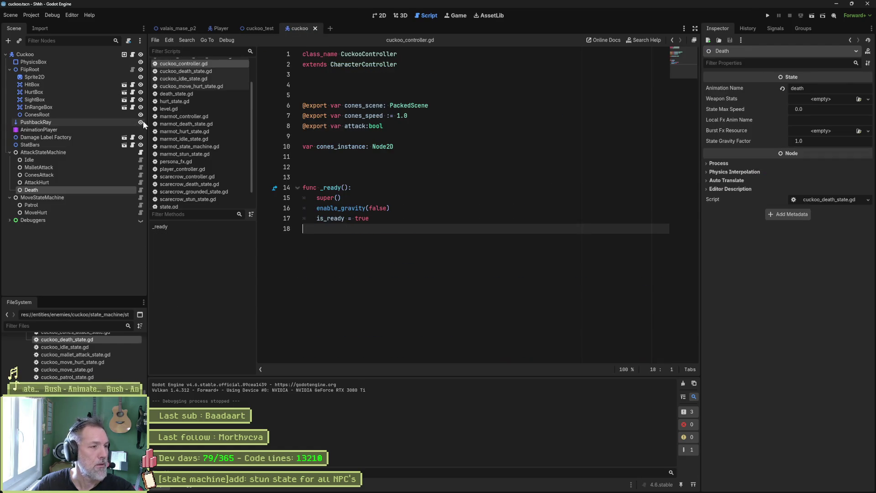
pyautogui.click(84, 153)
pyautogui.moveTo(44, 187)
pyautogui.mouseDown()
pyautogui.moveTo(623, 135)
pyautogui.moveTo(810, 153)
pyautogui.mouseUp()
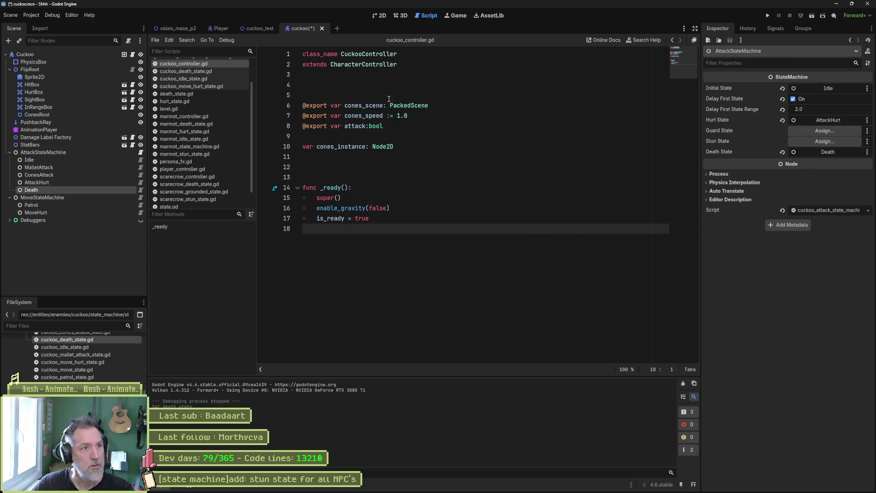
pyautogui.click(256, 28)
pyautogui.press('F6')
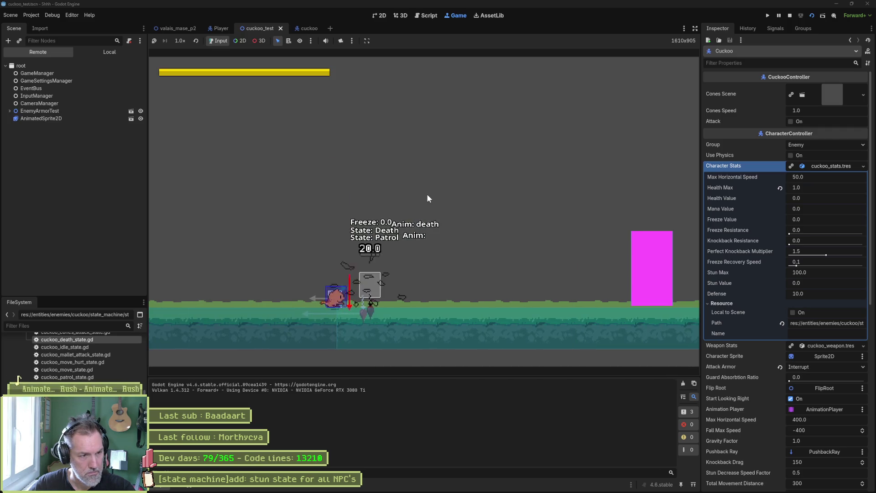
pyautogui.press('F8')
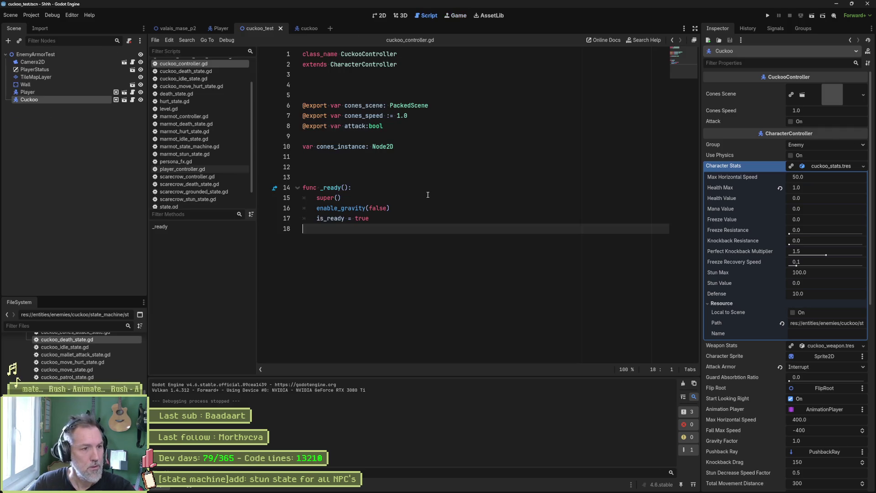
pyautogui.moveTo(496, 490)
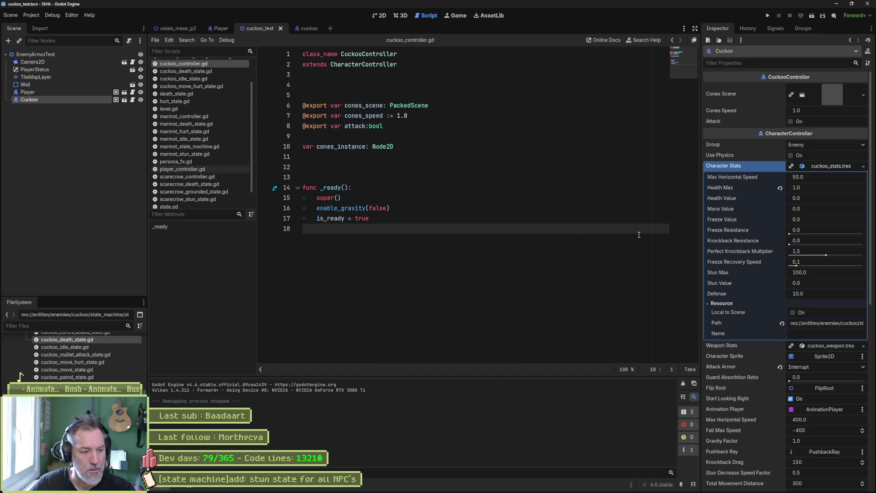
pyautogui.press('F6')
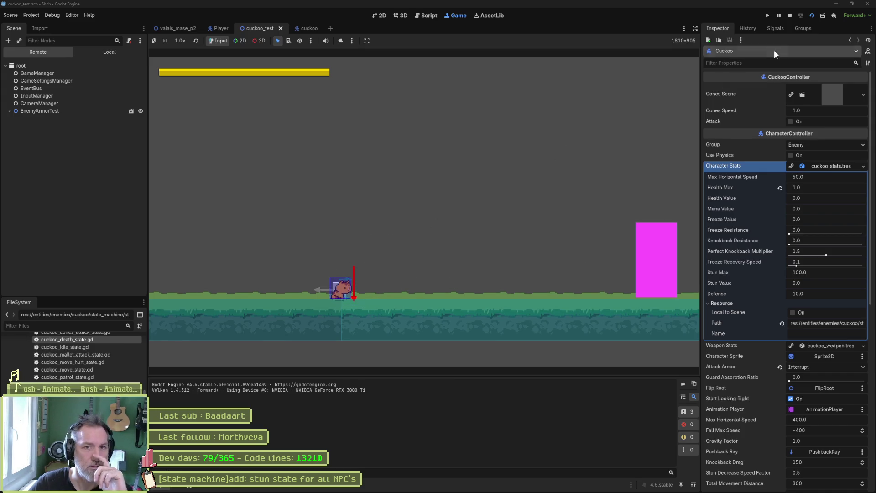
pyautogui.click(810, 15)
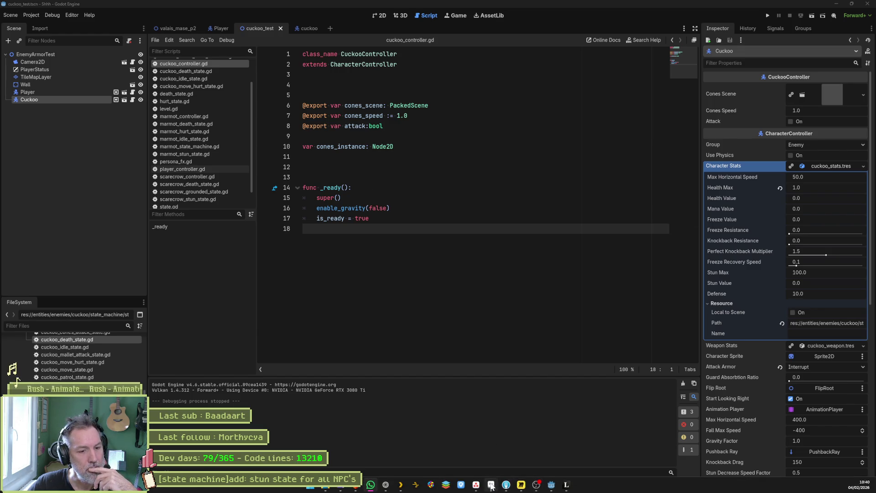
# In cuckoo.aseprite, add a new frame 42 after the last death frame 41.
pyautogui.click(491, 484)
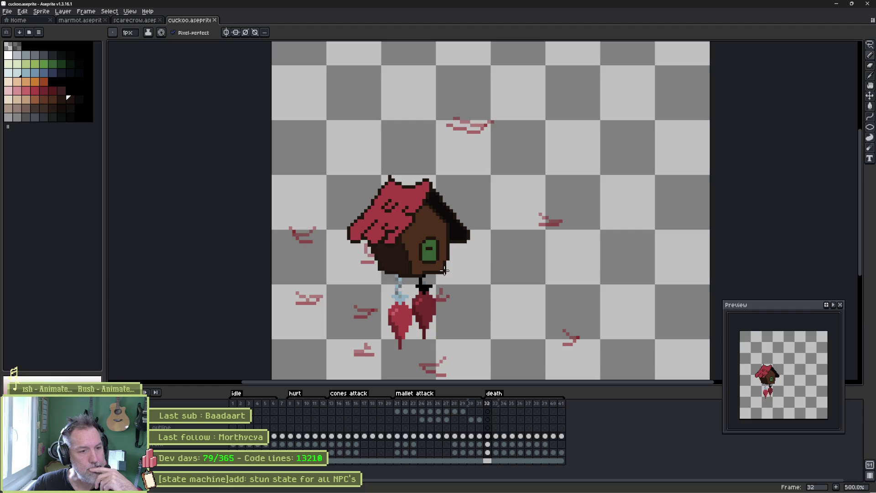
pyautogui.click(562, 436)
pyautogui.hotkey('alt', 'n')
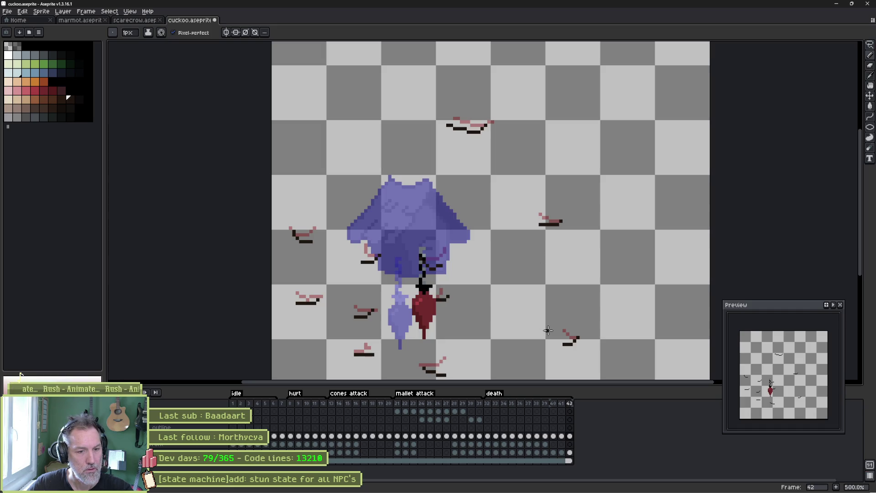
pyautogui.click(563, 436)
pyautogui.click(569, 436)
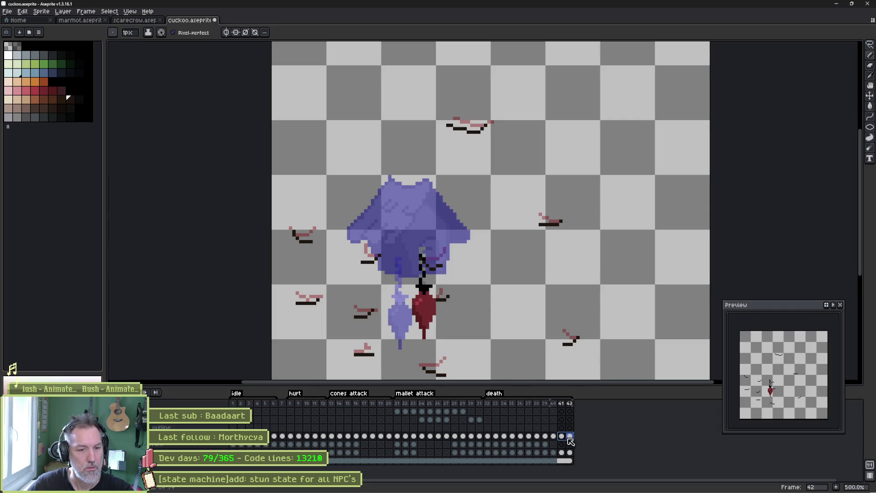
pyautogui.click(570, 437)
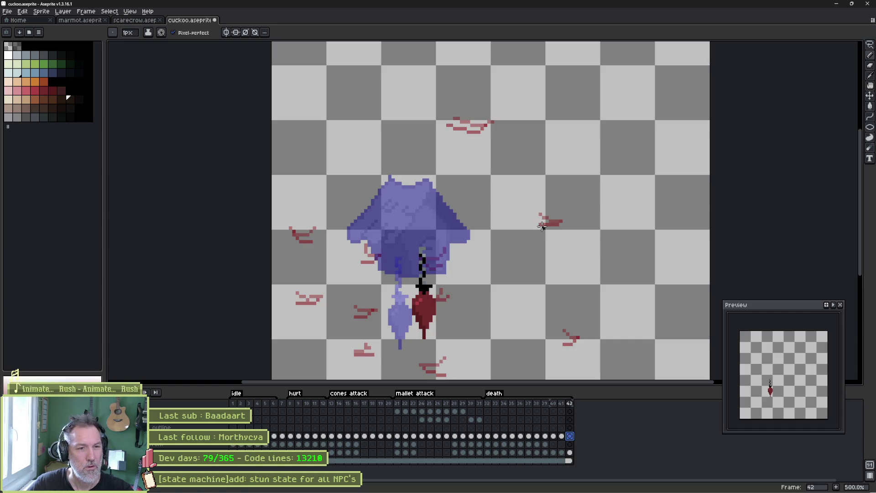
# Dot black pixels onto nine red splatter marks around the cuckoo on frame 42.
pyautogui.click(543, 226)
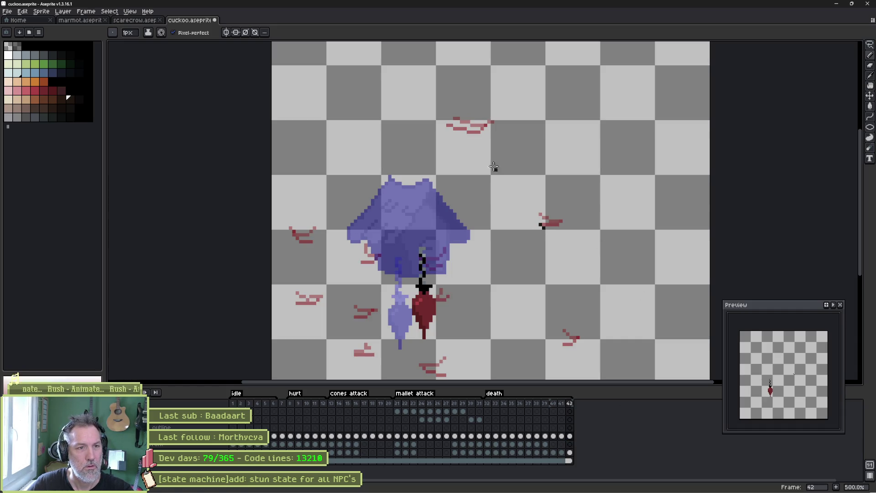
pyautogui.click(456, 130)
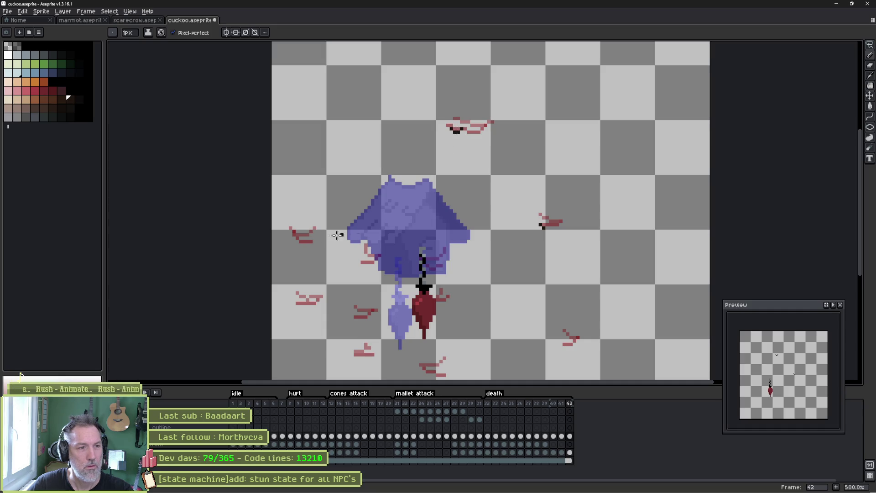
pyautogui.click(368, 262)
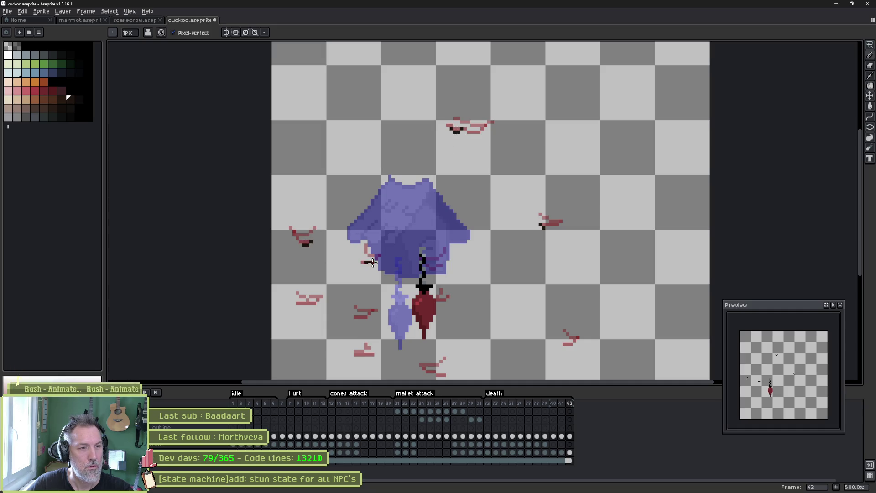
pyautogui.click(307, 306)
pyautogui.click(439, 269)
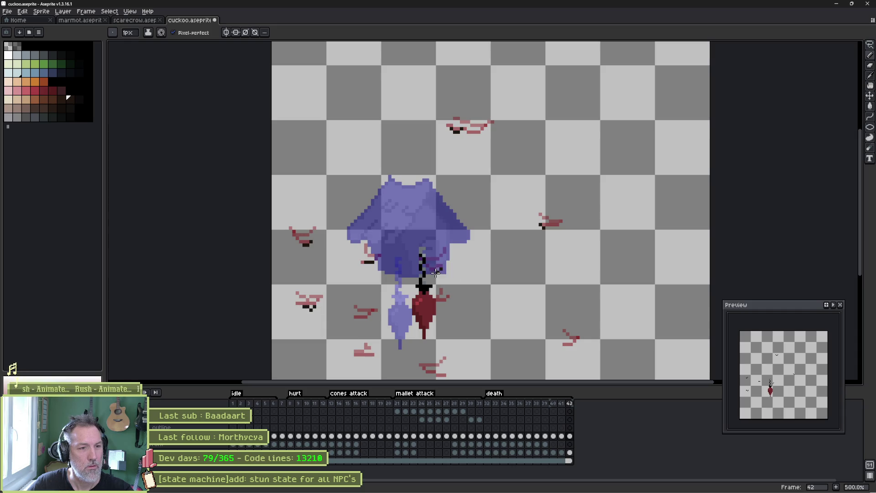
pyautogui.click(441, 301)
pyautogui.click(368, 319)
pyautogui.click(364, 357)
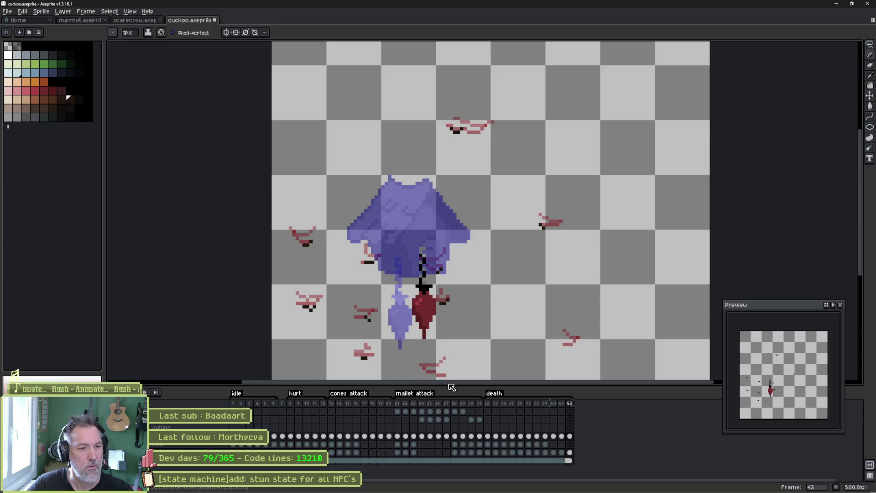
pyautogui.click(432, 375)
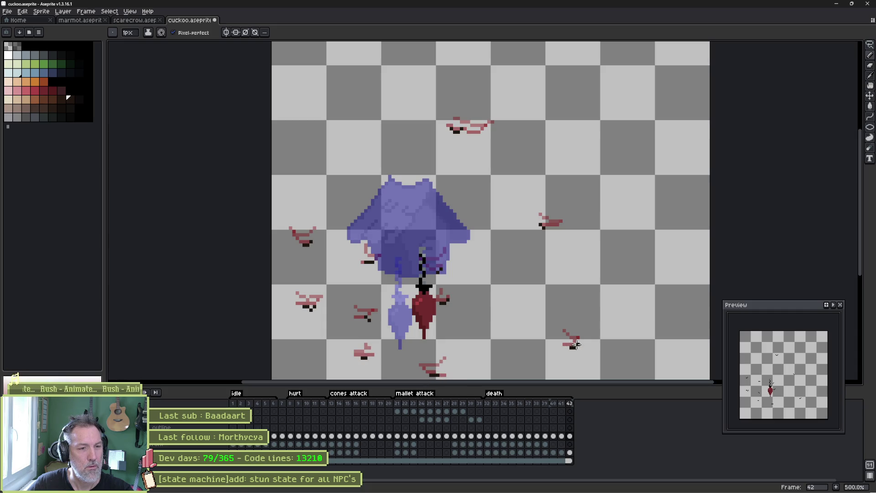
# Add frame 43 and darken six more splatter marks with black pixels.
pyautogui.hotkey('alt', 'n')
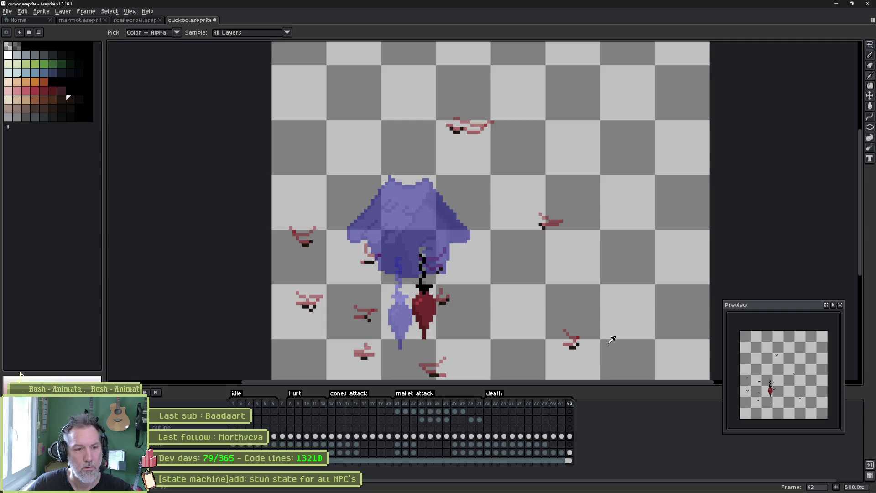
pyautogui.click(301, 244)
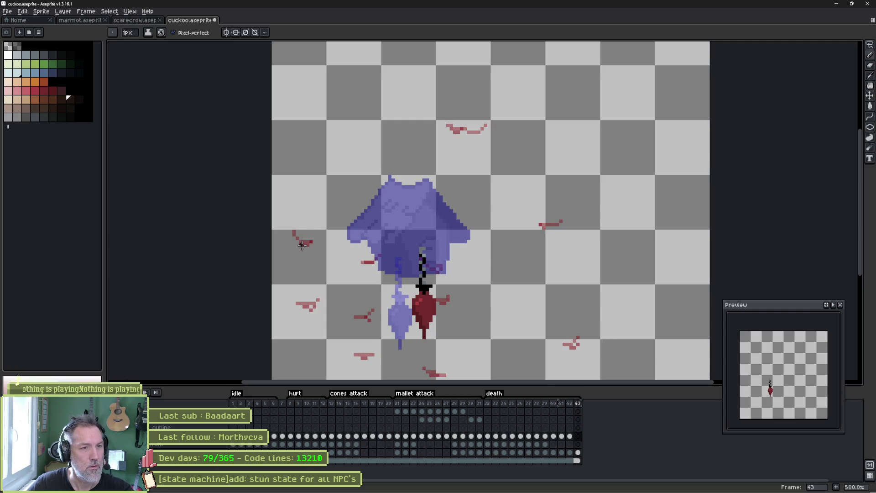
pyautogui.click(455, 132)
pyautogui.click(363, 320)
pyautogui.click(307, 310)
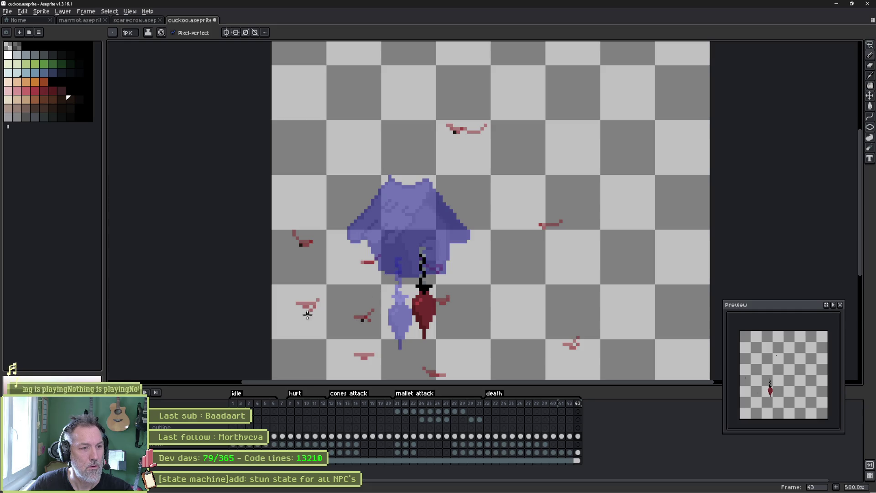
pyautogui.click(371, 358)
pyautogui.moveTo(436, 377); pyautogui.dragTo(410, 335)
pyautogui.click(409, 336)
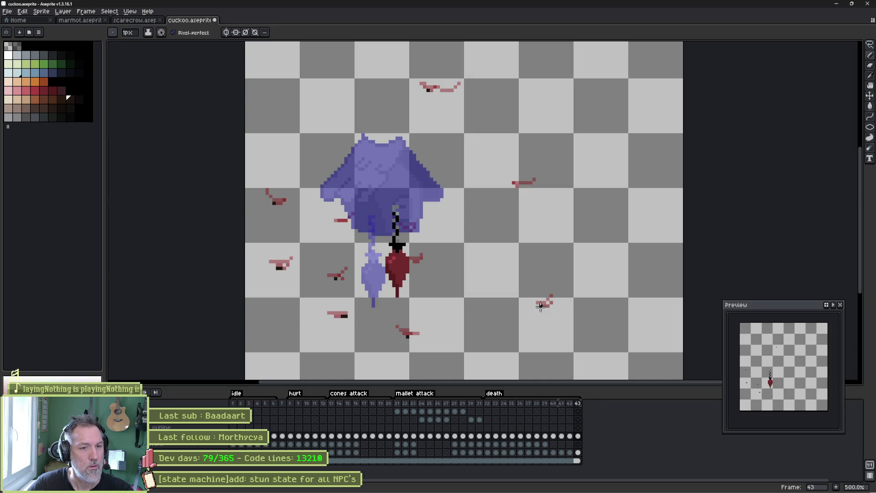